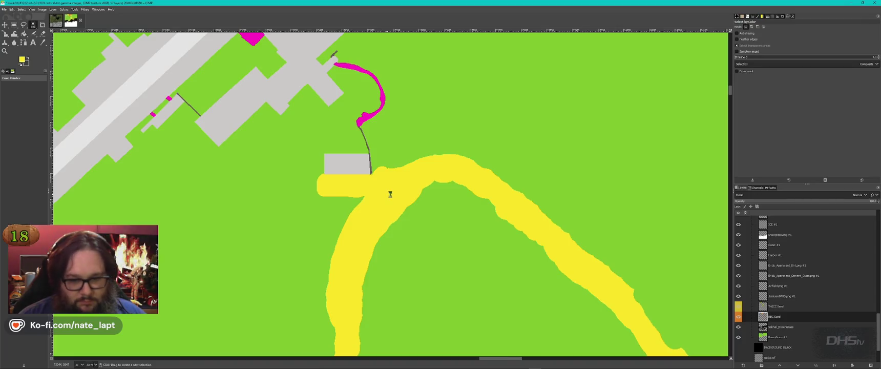
Step: Select the yellow airport sand path by colour, cut it and anchor it into the THICC Sand layer
left_click(603, 208)
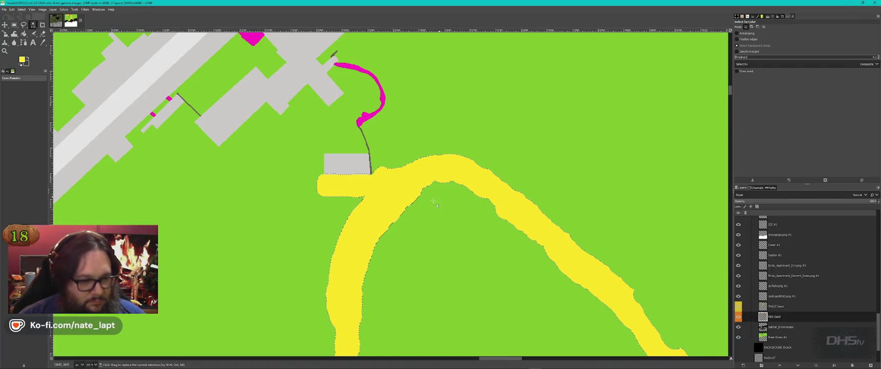
key("ctrl+x")
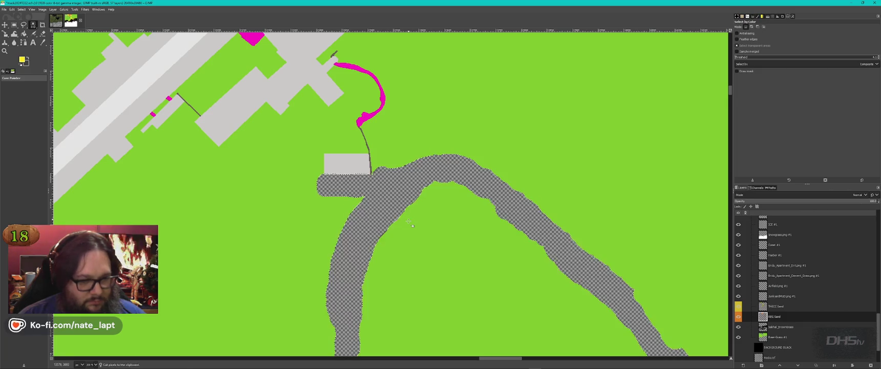
left_click(804, 306)
key("ctrl+v")
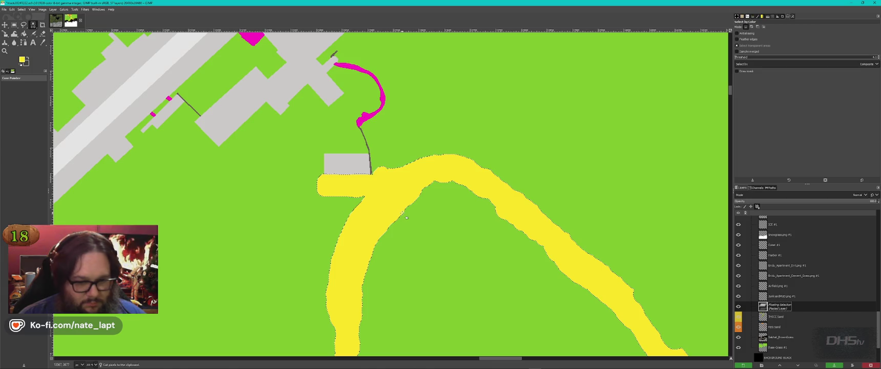
right_click(818, 306)
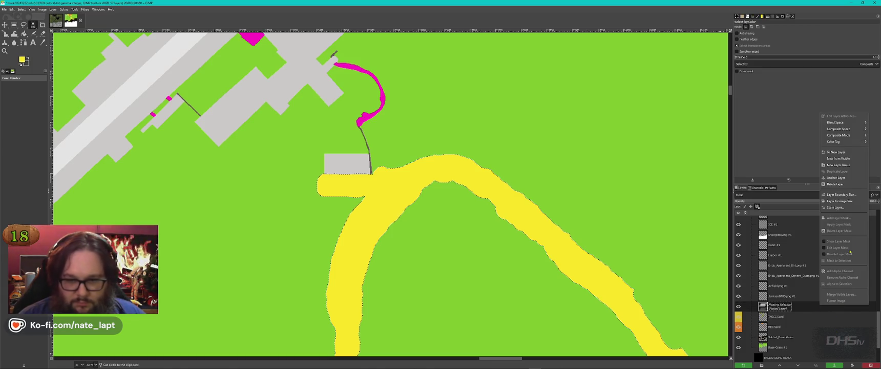
left_click(835, 177)
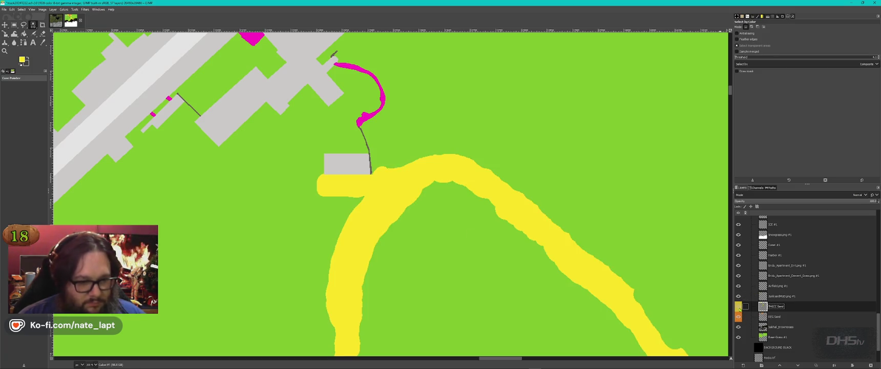
Step: Toggle the RED Sand and THICC Sand layers' visibility to verify the moved sand
scroll(596, 263, "down", 3)
scroll(596, 263, "up", 1)
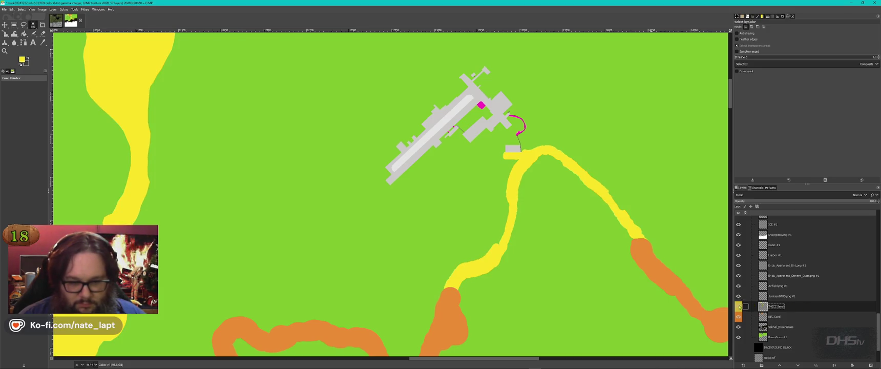
left_click(738, 318)
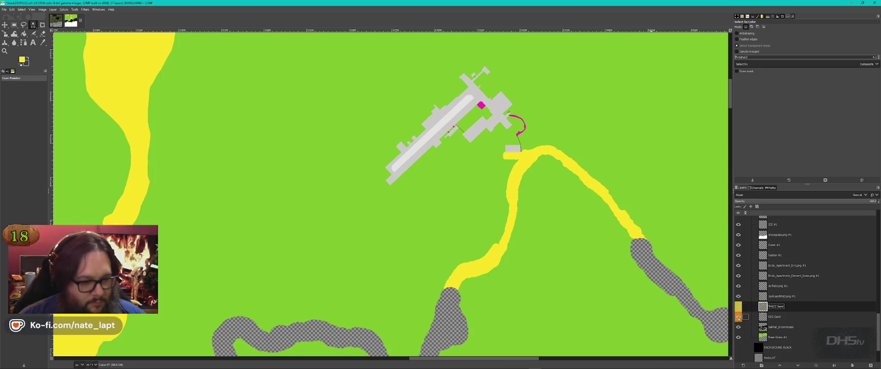
left_click(739, 318)
left_click(737, 307)
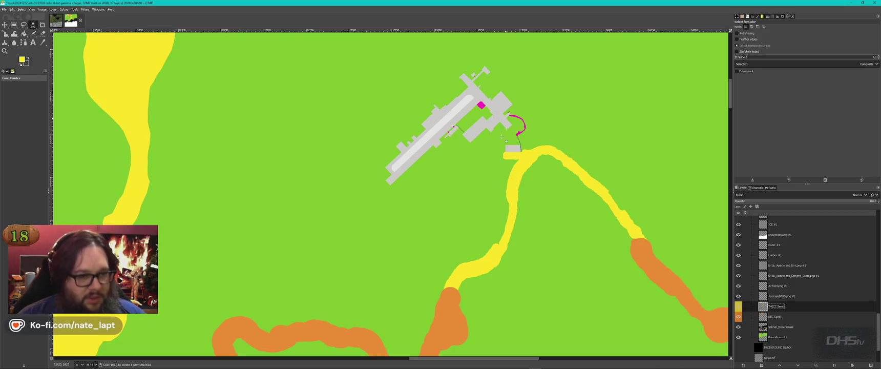
scroll(522, 110, "up", 4)
scroll(522, 111, "down", 2)
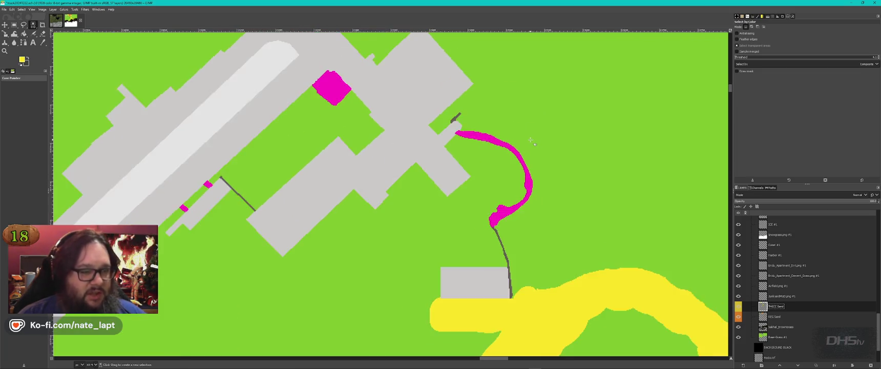
left_click(5, 25)
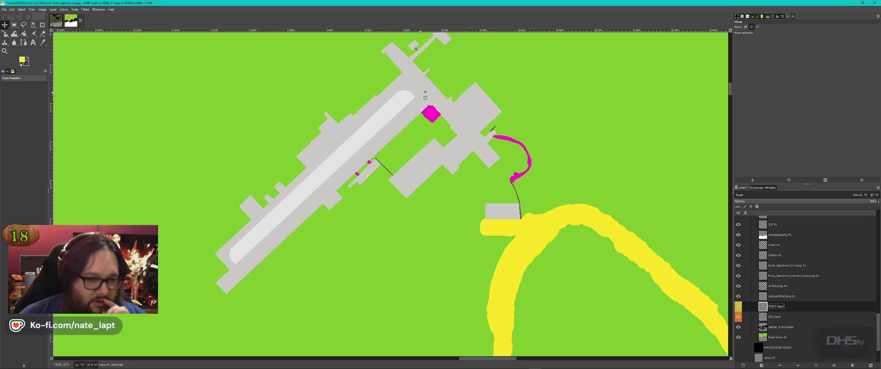
Step: Zoom around the airport and sand paths on the mask, then bring up the Windows Start menu
scroll(499, 182, "up", 3)
scroll(499, 182, "down", 3)
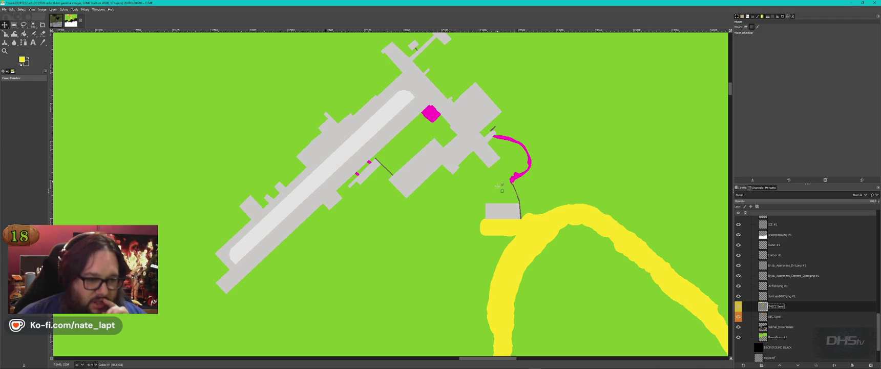
scroll(496, 225, "up", 3)
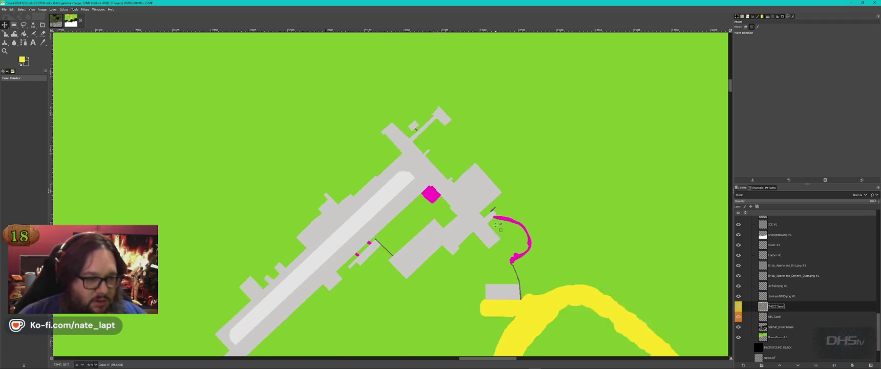
scroll(531, 195, "down", 6)
scroll(437, 161, "up", 3)
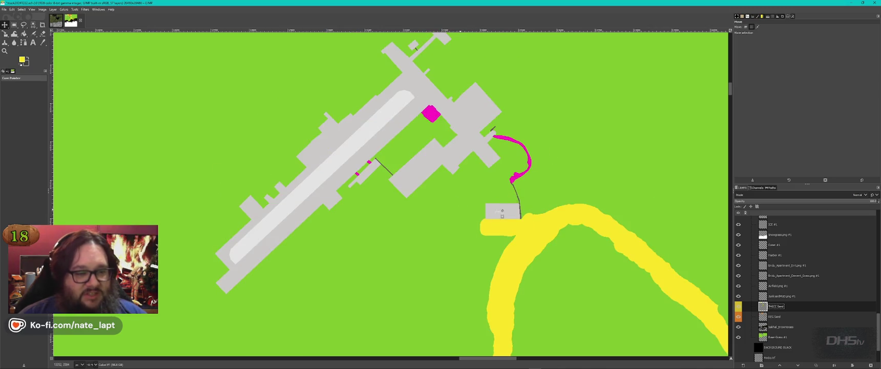
scroll(506, 222, "down", 3)
scroll(505, 221, "down", 3)
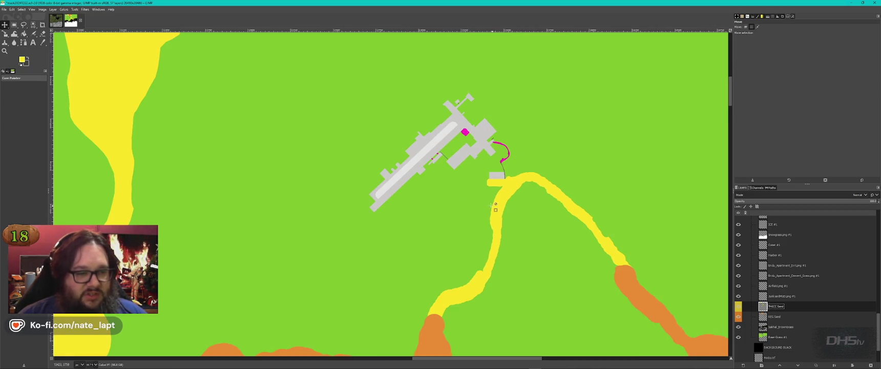
scroll(521, 154, "down", 3)
scroll(521, 186, "up", 3)
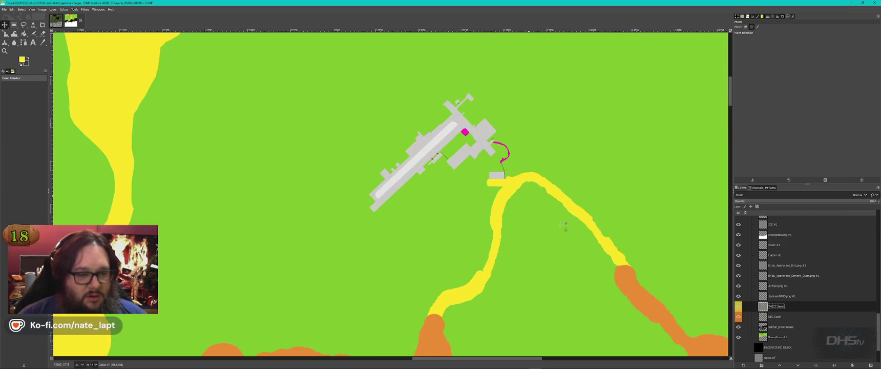
scroll(556, 220, "down", 2)
scroll(575, 233, "down", 3)
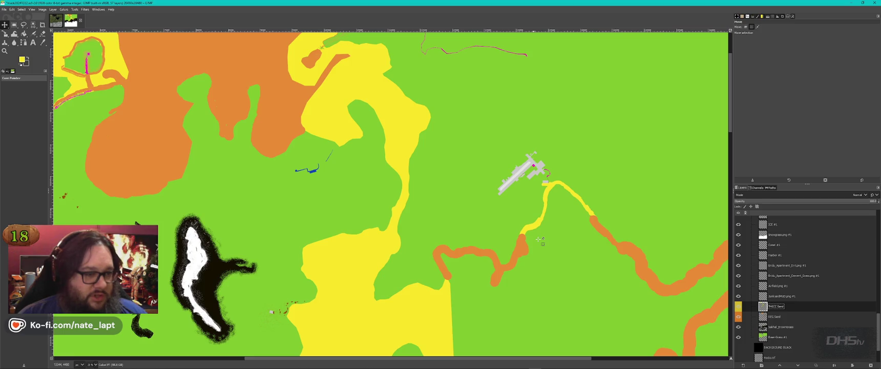
key("super")
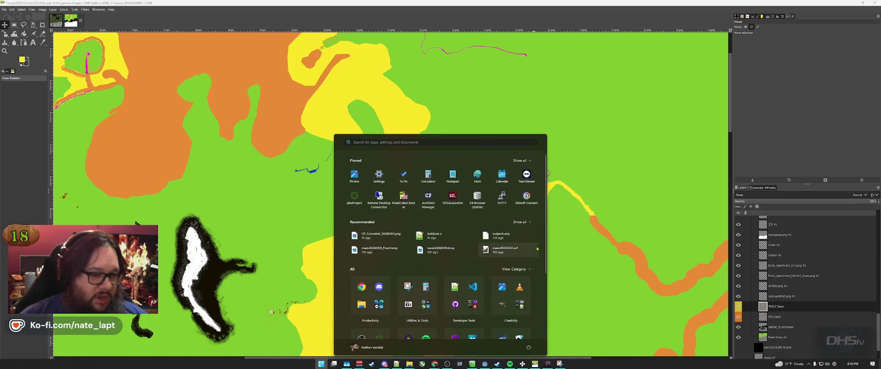
Step: Launch Mask Color Checker and move its window to the upper left, enlarged
left_click(403, 197)
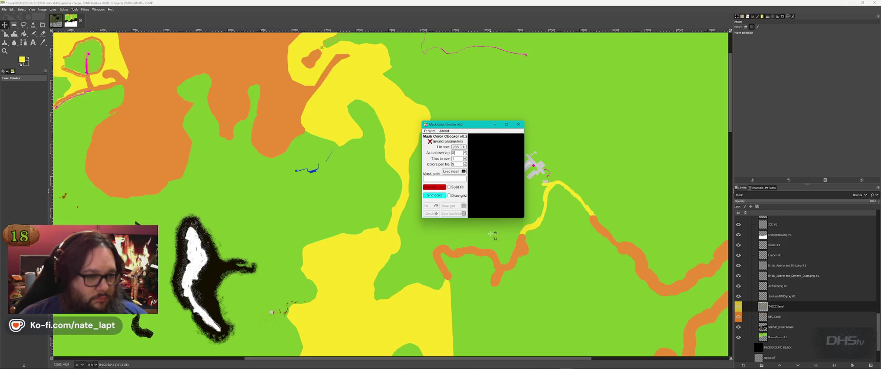
mouse_move(460, 124)
left_mouse_down()
mouse_move(336, 76)
mouse_move(320, 58)
left_mouse_up()
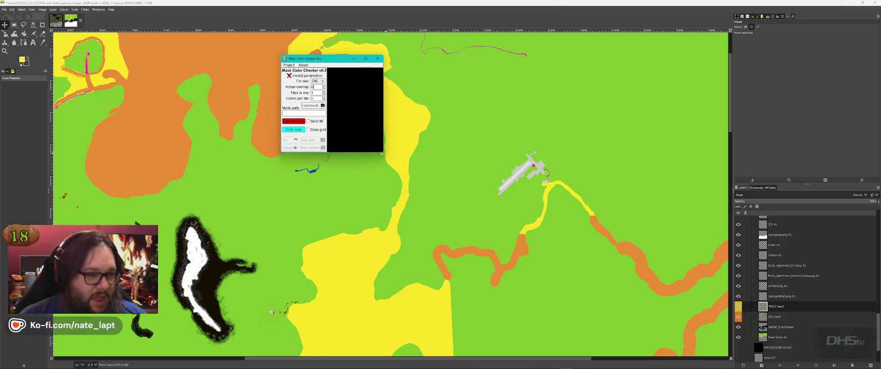
mouse_move(382, 153)
left_mouse_down()
mouse_move(540, 245)
mouse_move(558, 266)
left_mouse_up()
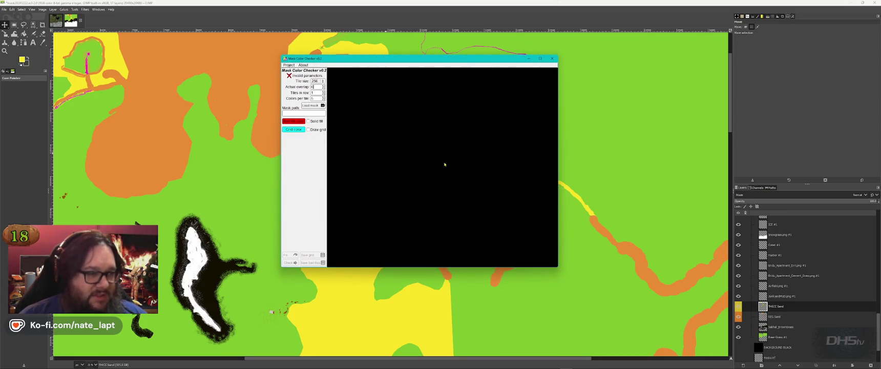
Step: Set tile size 512 and overlap 1, then load mask20260318.bmp as the mask
left_click(312, 81)
left_click(318, 87)
double_click(316, 86)
type("192")
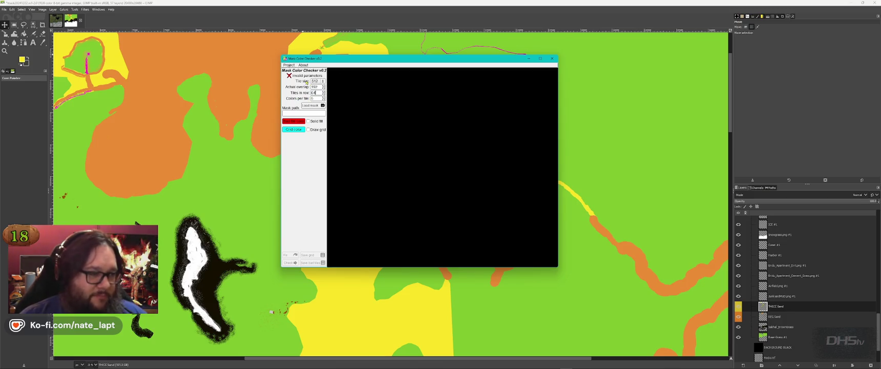
key("Tab")
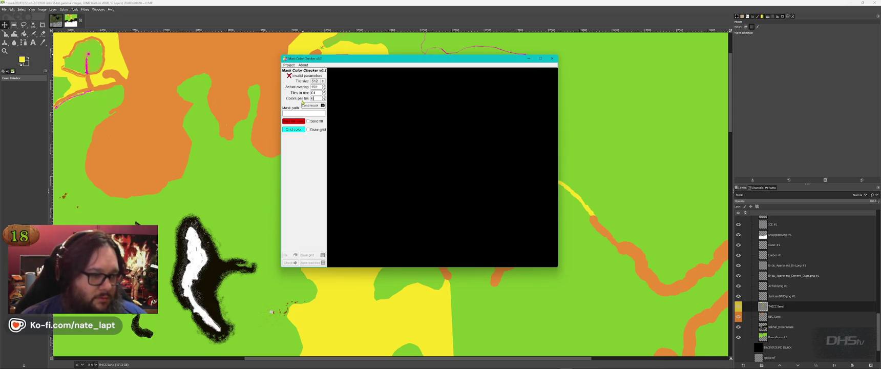
left_click(305, 105)
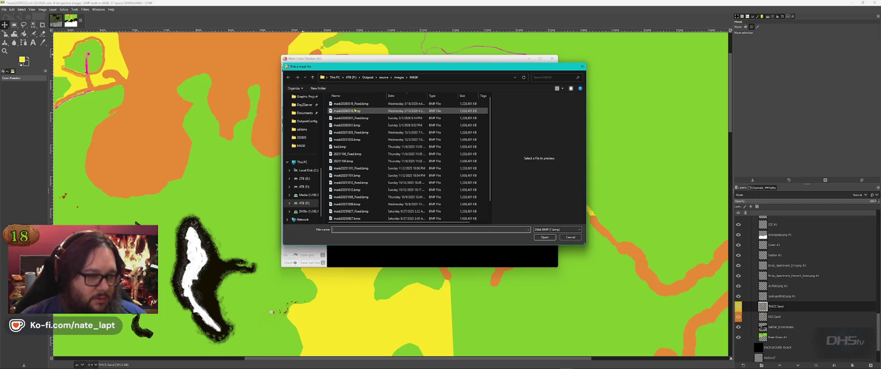
double_click(354, 111)
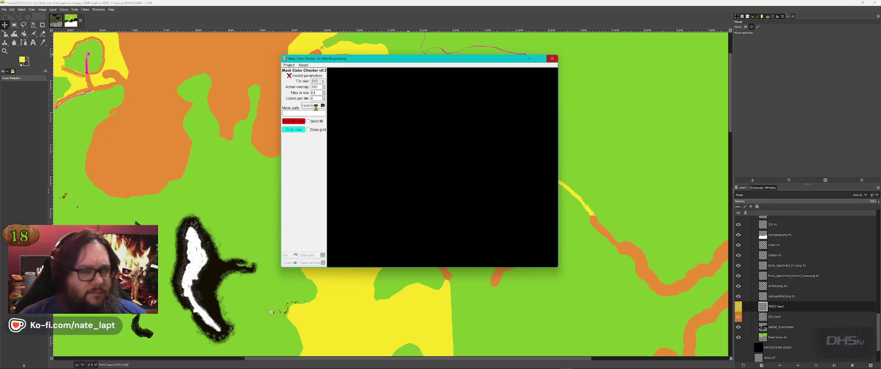
Step: Switch over to the Buldozer 3D preview
key("alt+Tab")
key("Tab")
key("alt+Tab")
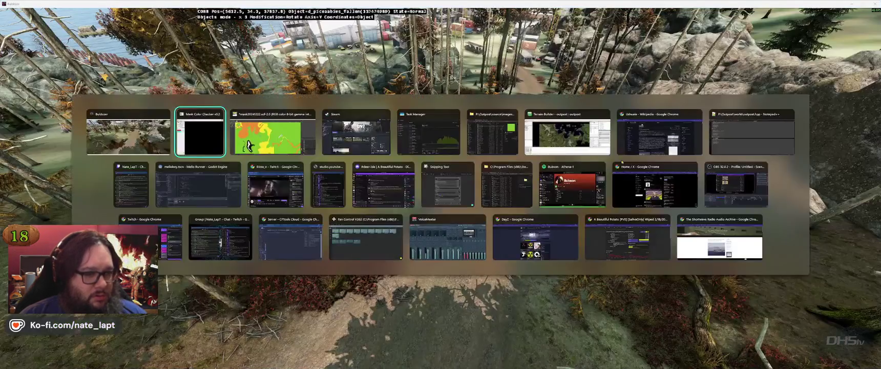
Step: Bring Mask Color Checker to the front and maximize its window
key("Tab")
key("Tab")
key("Tab")
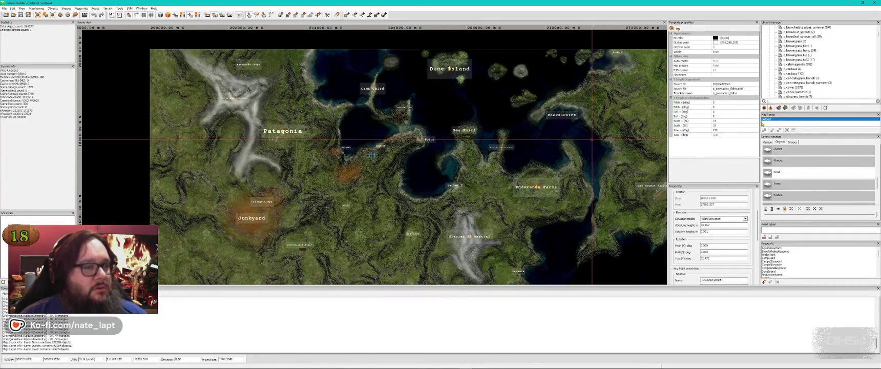
key("alt+Tab")
key("Tab")
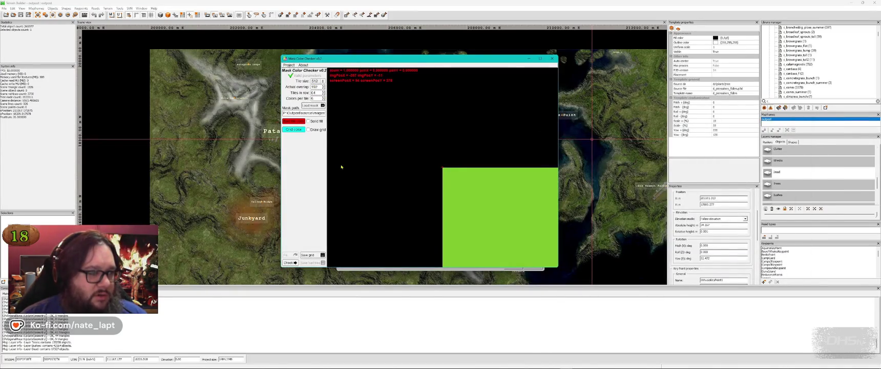
double_click(442, 59)
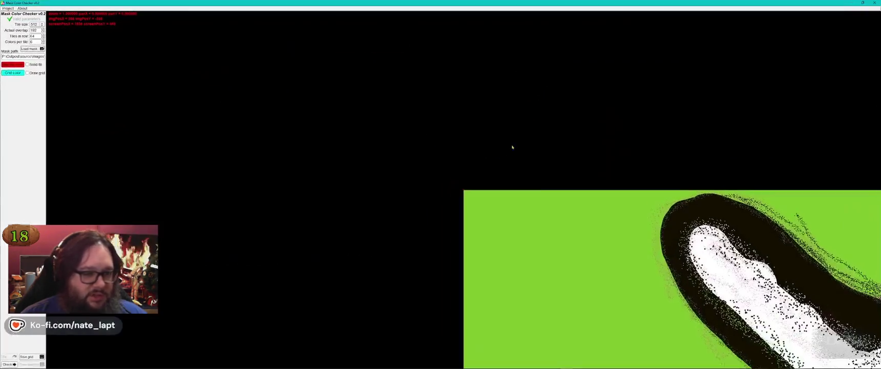
Step: Zoom and pan the mask until the airfield buildings and yellow and orange paths fill the view
mouse_move(565, 213)
left_mouse_down()
mouse_move(424, 154)
mouse_move(362, 112)
left_mouse_up()
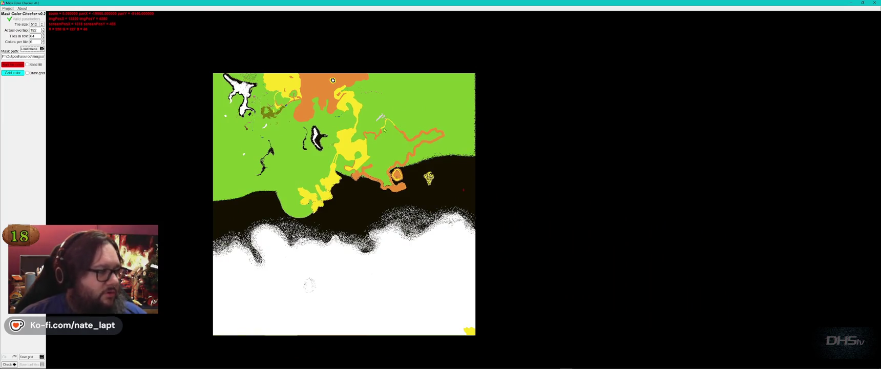
scroll(384, 130, "up", 1)
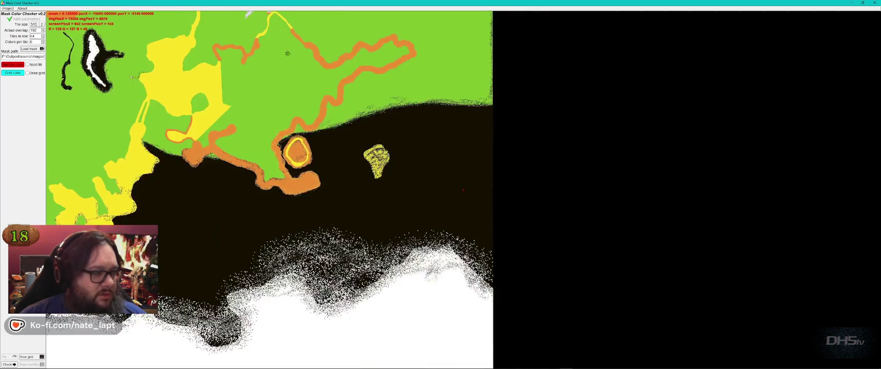
left_click_drag(287, 56, 376, 168)
scroll(352, 108, "up", 3)
scroll(352, 107, "down", 1)
left_click_drag(352, 107, 544, 283)
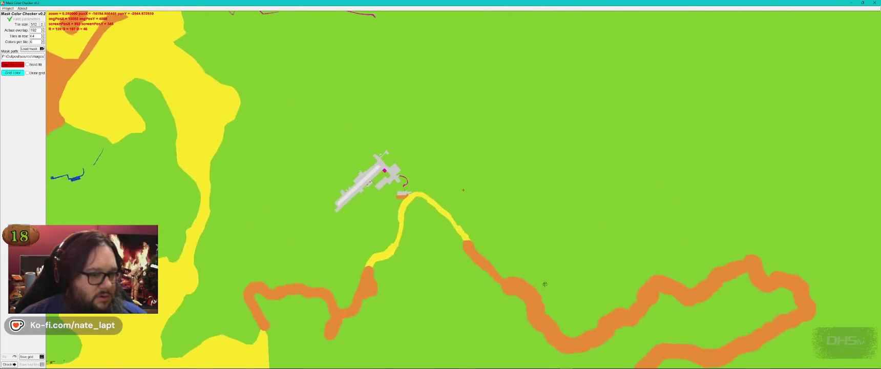
scroll(389, 166, "up", 3)
left_click_drag(389, 166, 511, 189)
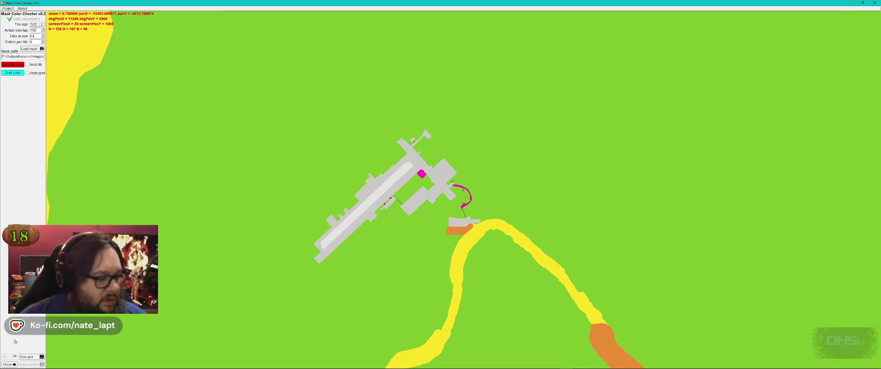
Step: Run Check, dismiss the '2 problematic tiles' message, and zoom onto tiles 41/10 and 41/11
left_click(383, 155)
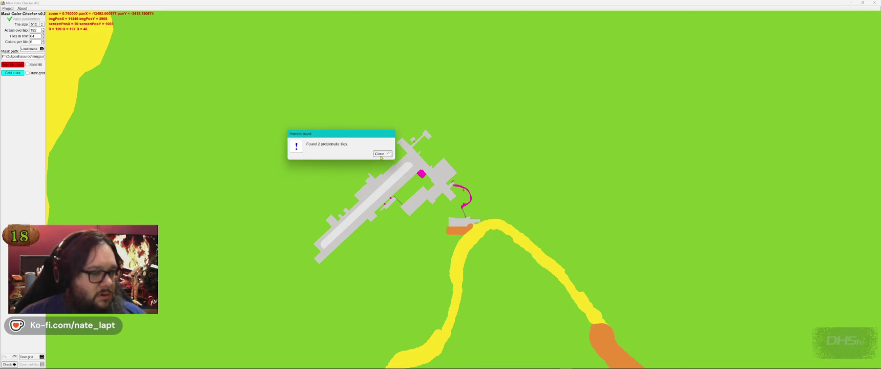
left_click(382, 157)
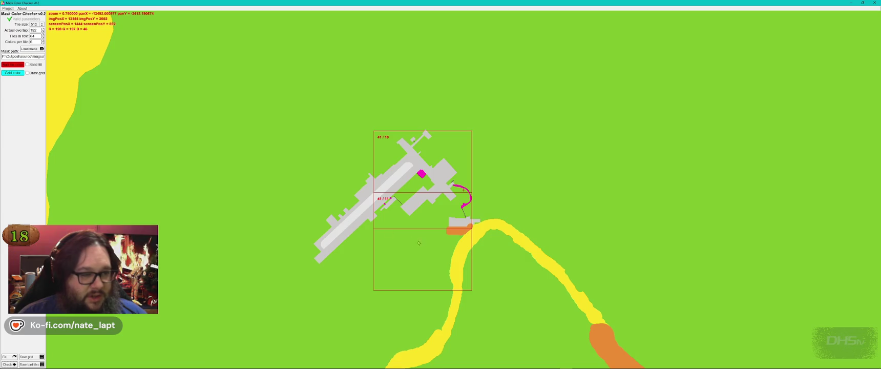
scroll(429, 241, "up", 5)
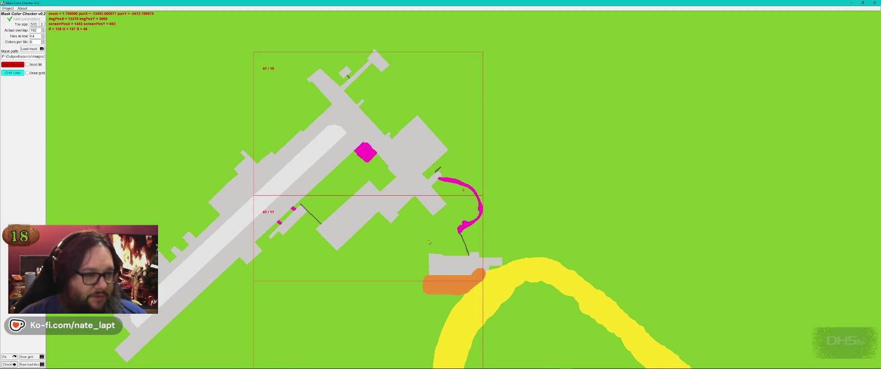
left_click_drag(433, 185, 435, 194)
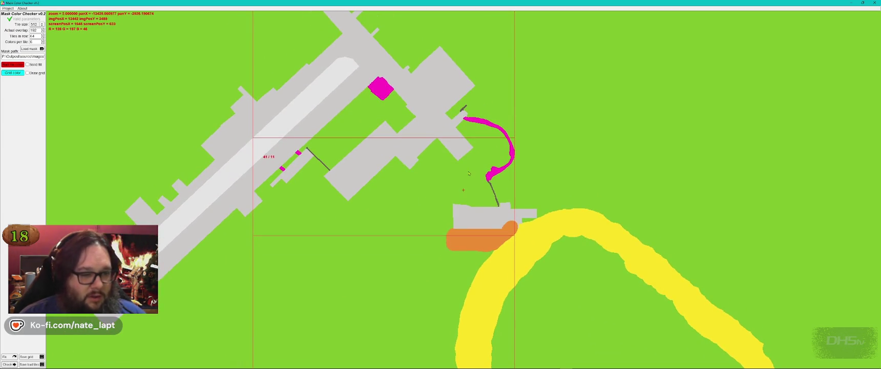
scroll(468, 173, "down", 2)
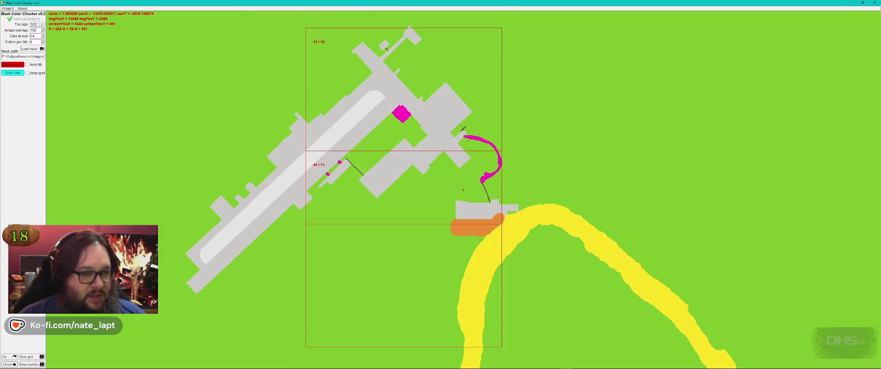
key("alt+Tab")
Step: Close the Outpost properties dialog and return to the Buldozer preview
key("alt+Tab")
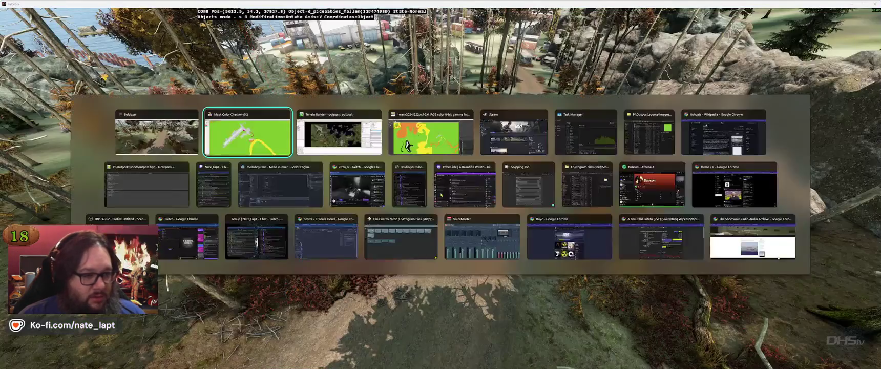
key("alt+Tab")
key("Escape")
scroll(549, 186, "down", 4)
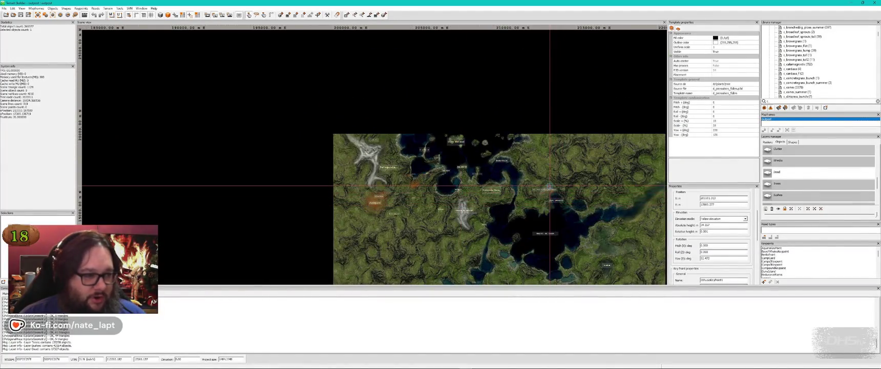
key("alt+Tab")
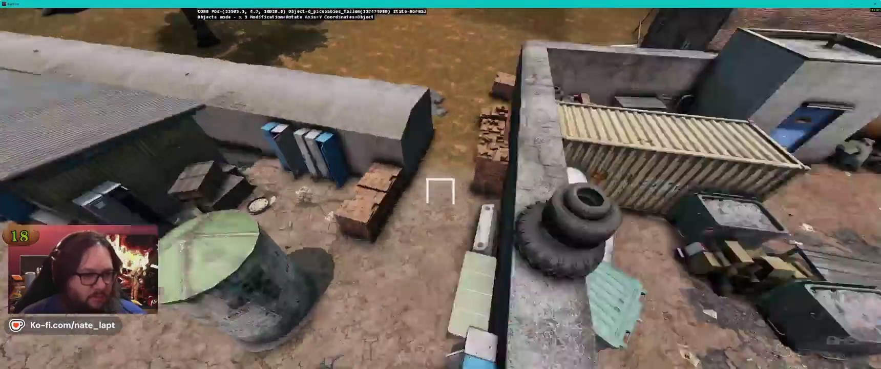
Step: Flip between the mask checker and Buldozer preview, ending on the Terrain Builder map
key("alt+Tab")
key("alt+Tab")
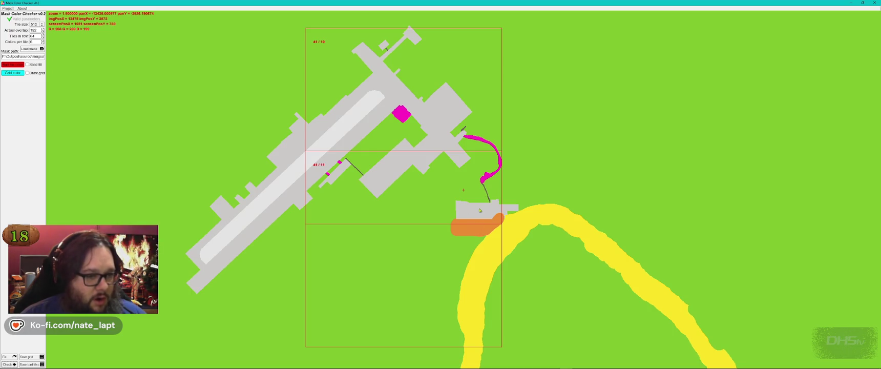
scroll(488, 195, "up", 4)
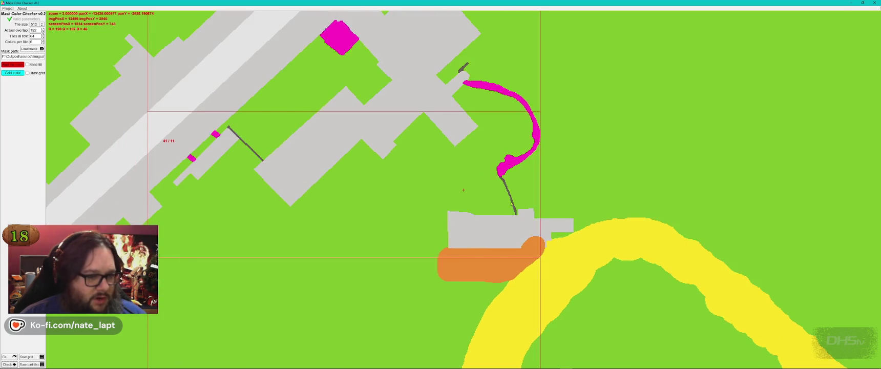
key("alt+Tab")
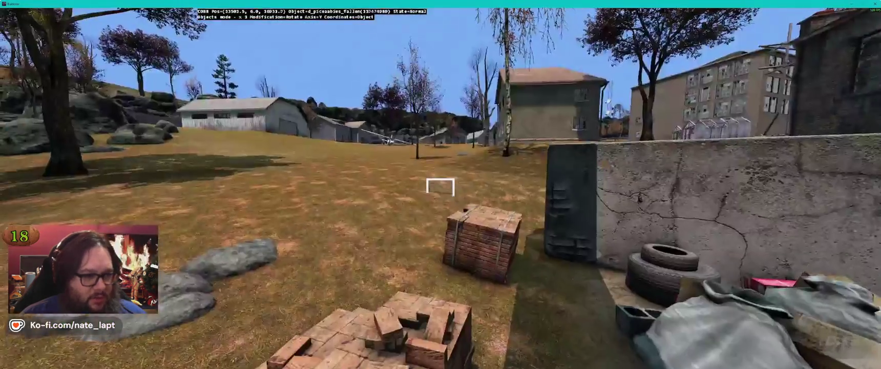
key("alt+Tab")
key("Tab")
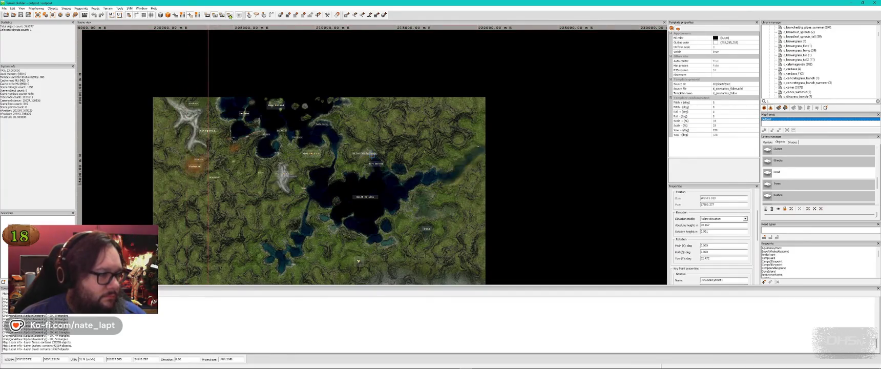
Step: Show the coloured mask instead of satellite imagery and frame Falcon Scott Airfield
left_click(230, 16)
scroll(375, 157, "up", 4)
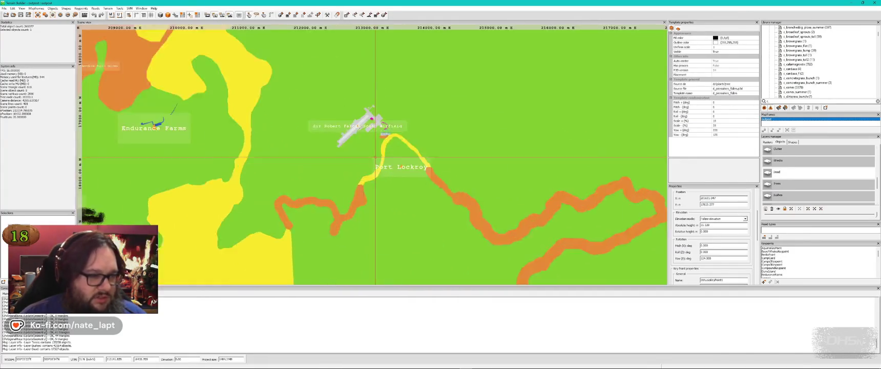
scroll(389, 136, "up", 8)
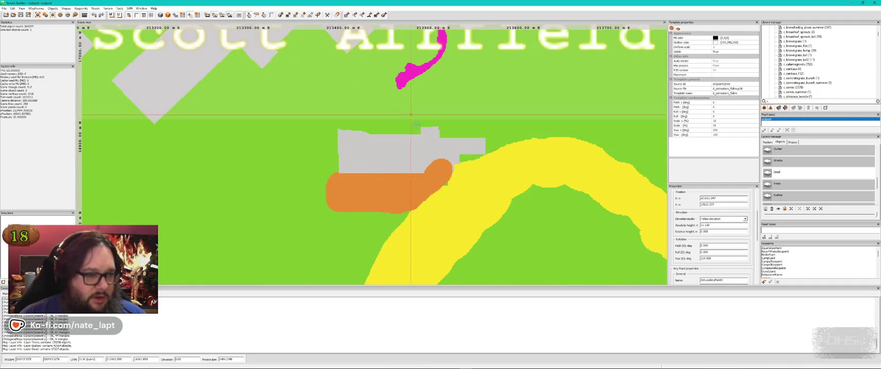
scroll(415, 120, "down", 3)
mouse_move(414, 117)
left_mouse_down()
mouse_move(415, 198)
mouse_move(420, 157)
left_mouse_up()
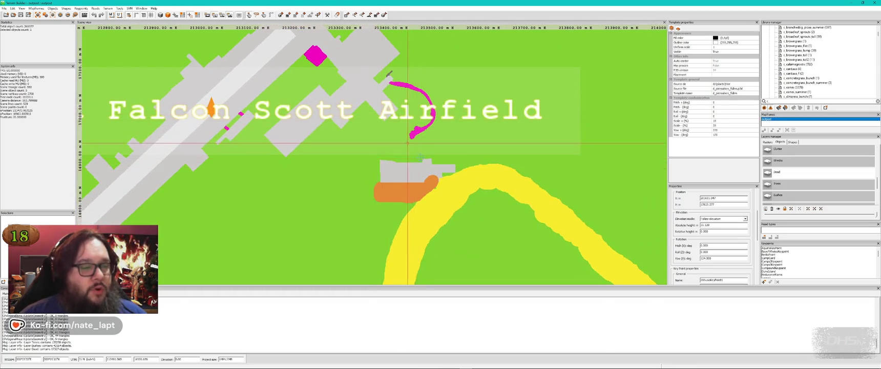
scroll(420, 156, "up", 1)
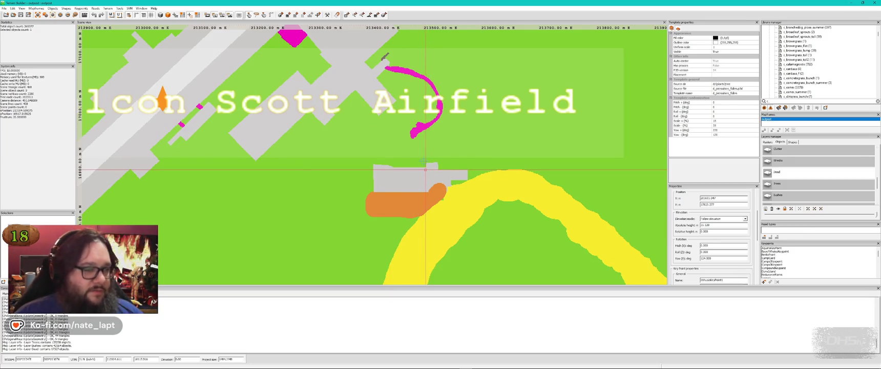
Step: Compare the mask checker against the Buldozer preview, then bring GIMP's mask image forward
key("alt+Tab")
key("alt+Tab")
key("alt+Tab")
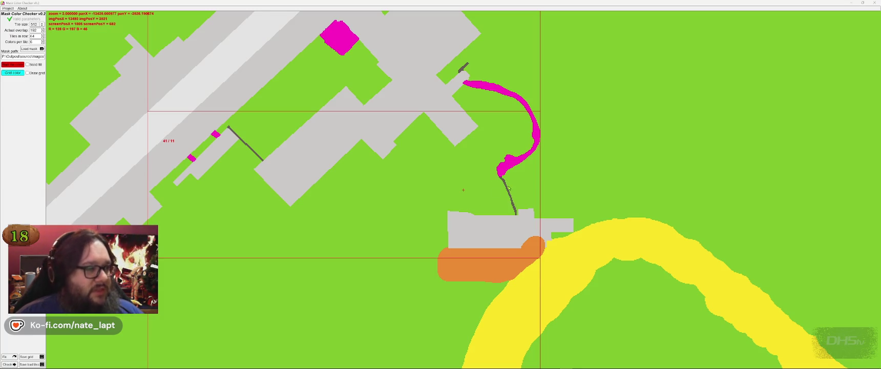
key("alt+Tab")
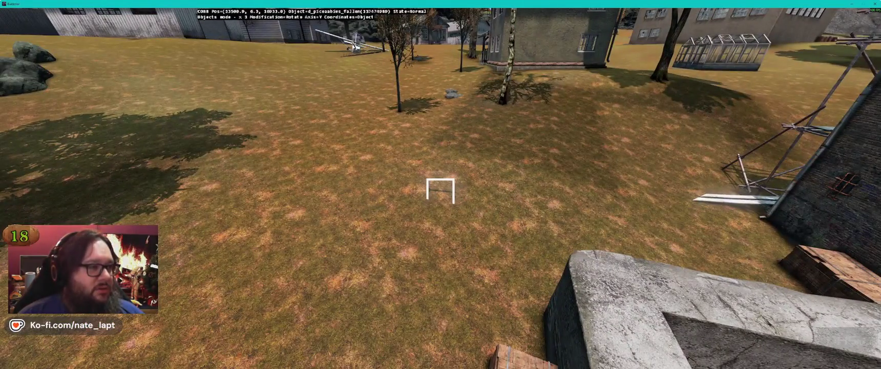
key("alt+Tab")
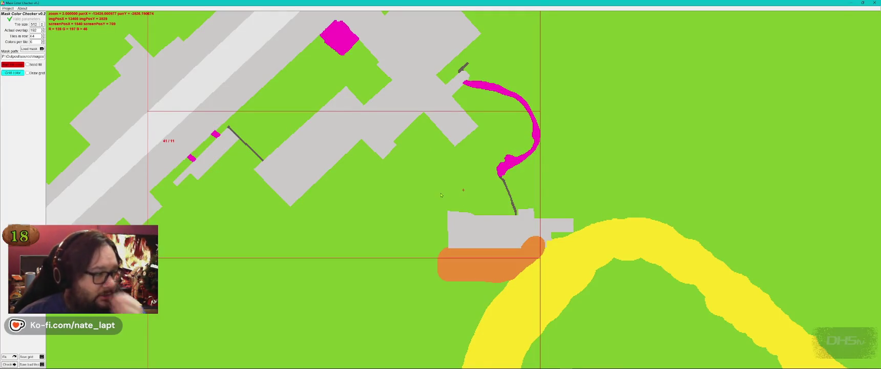
key("alt+Tab")
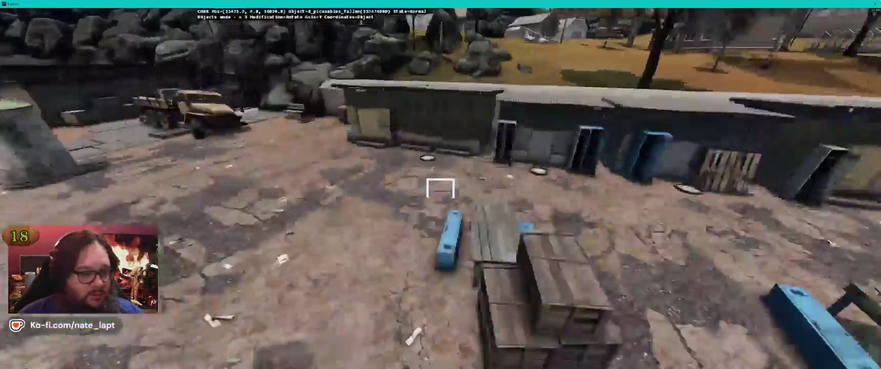
key("alt+Tab")
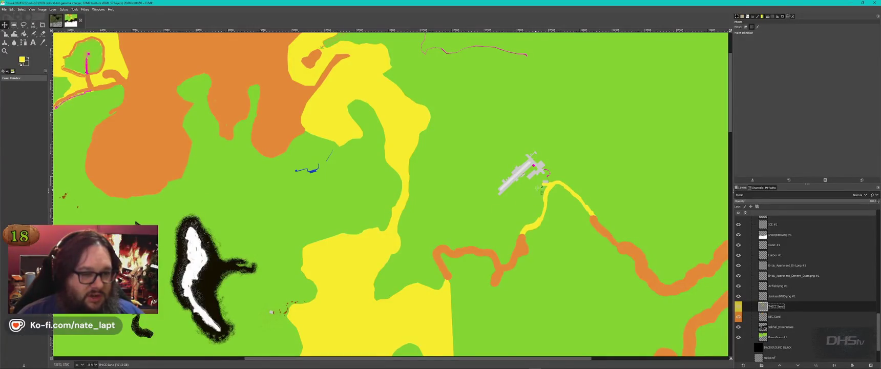
Step: Zoom GIMP's mask in on the airfield and magenta path, then return to Buldozer
scroll(536, 190, "up", 2)
scroll(553, 202, "down", 4)
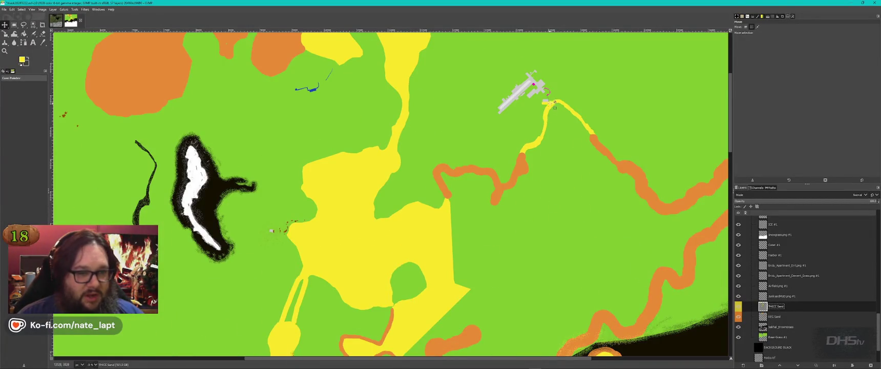
scroll(554, 108, "up", 4)
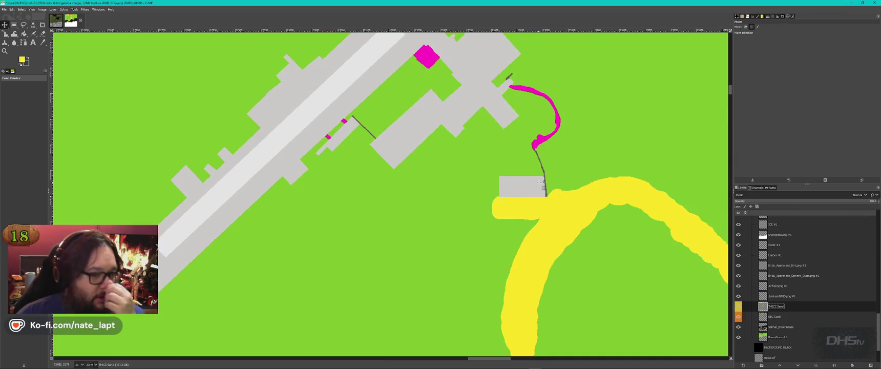
key("alt+Tab")
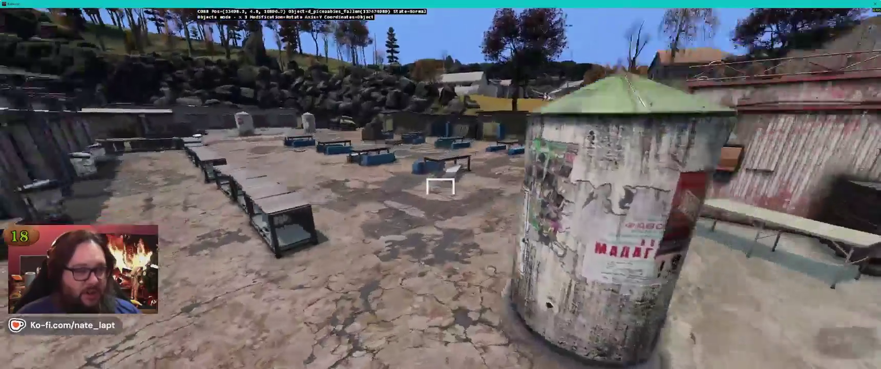
Step: Fly the Buldozer camera over the town, rail tunnel and yard to the walled grass square
key("w")
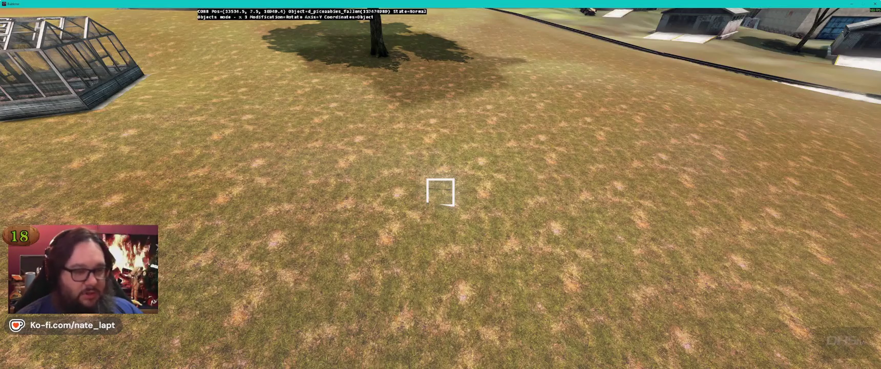
key("q")
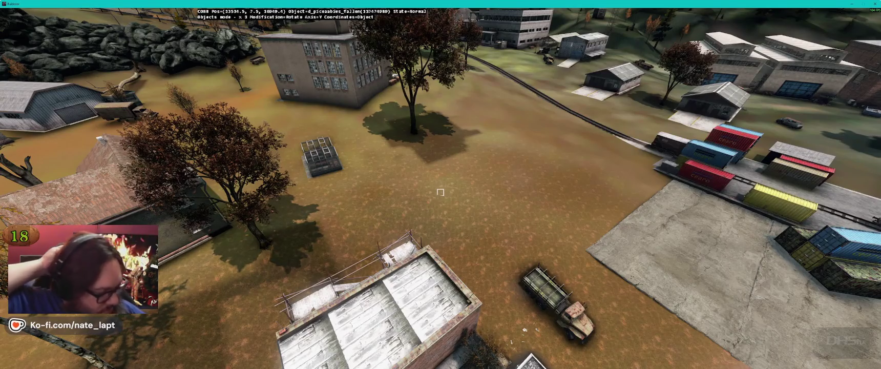
key("a")
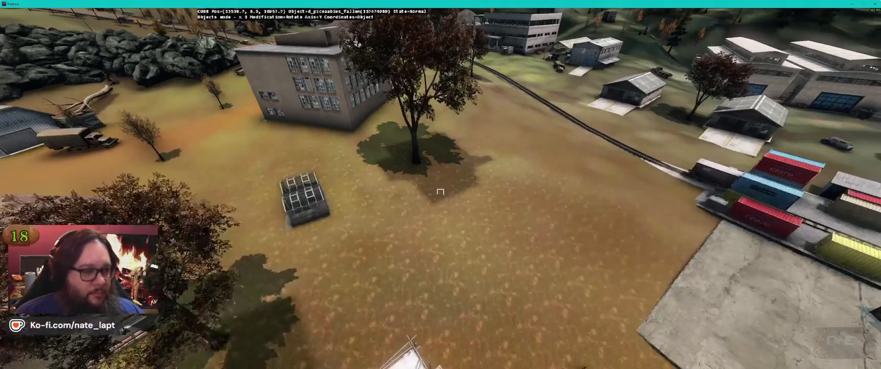
key("a")
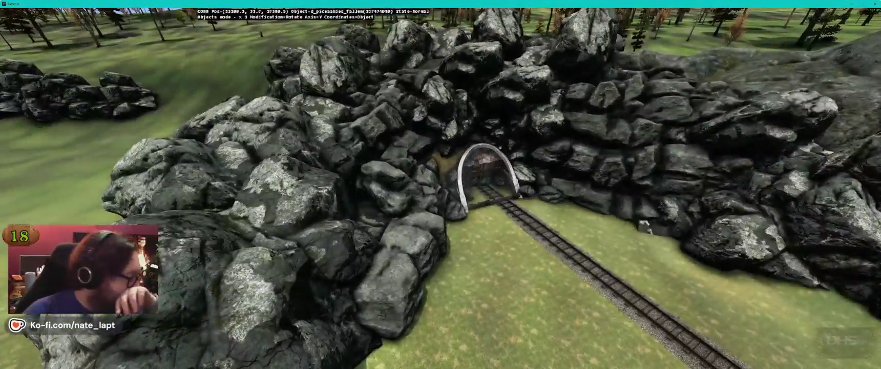
key("s")
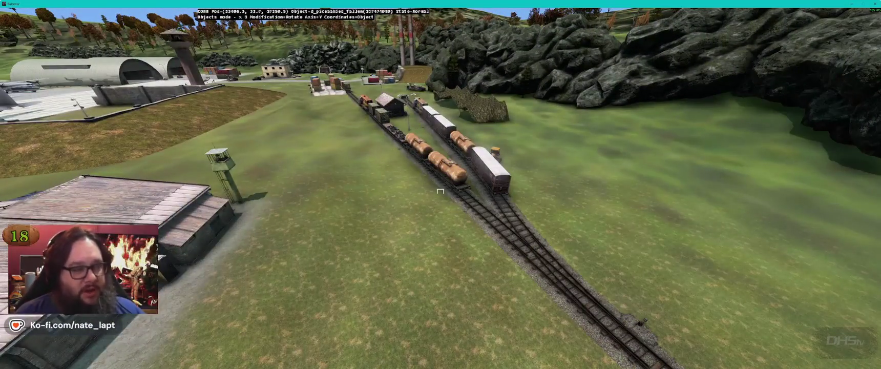
key("a")
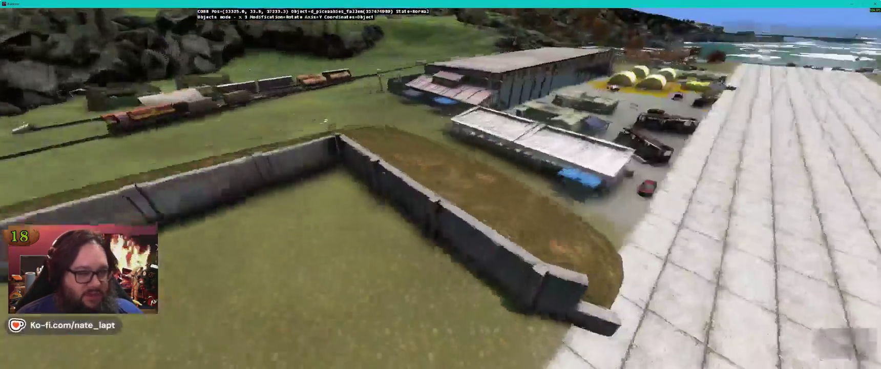
key("alt+Tab")
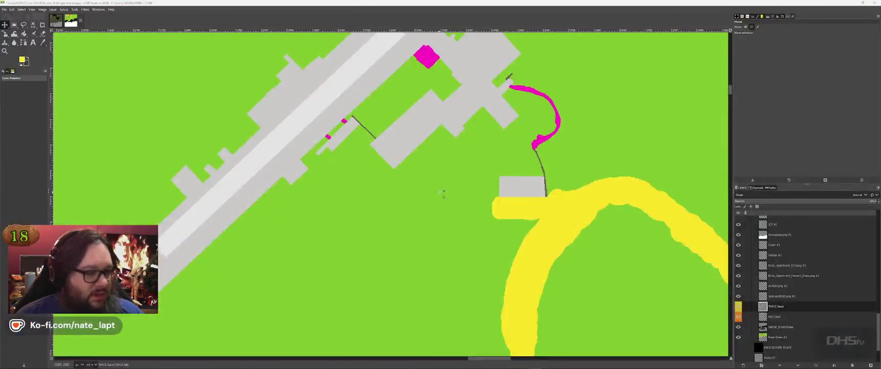
Step: In Terrain Builder, make Tier1 the active layer and clear the map selection
key("alt+Tab")
key("alt+Tab")
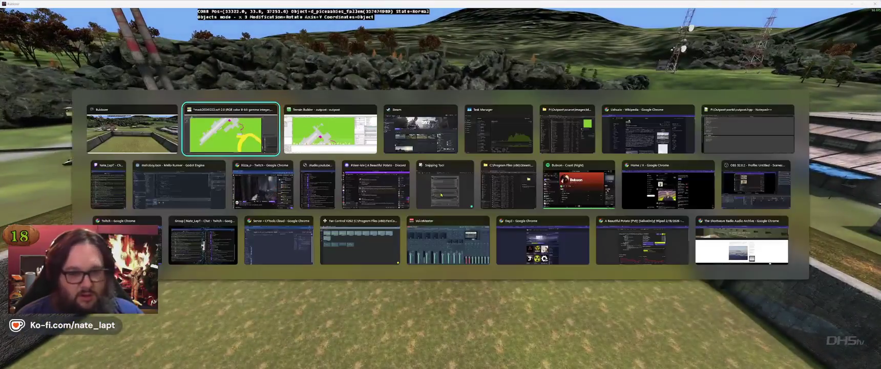
key("alt+Tab")
key("Tab")
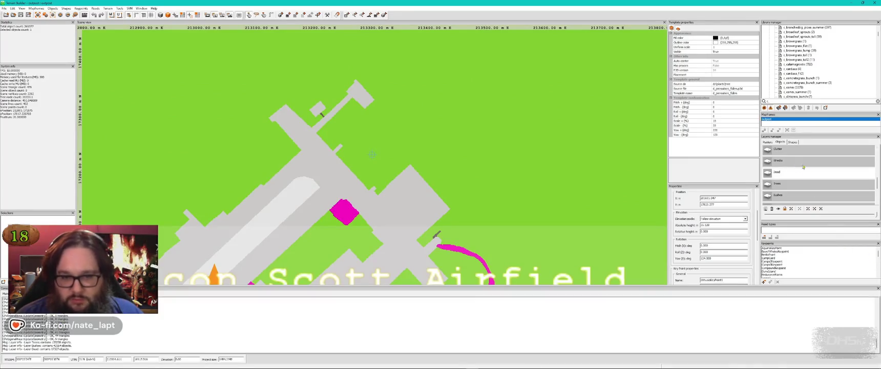
scroll(809, 172, "up", 2)
scroll(811, 198, "down", 3)
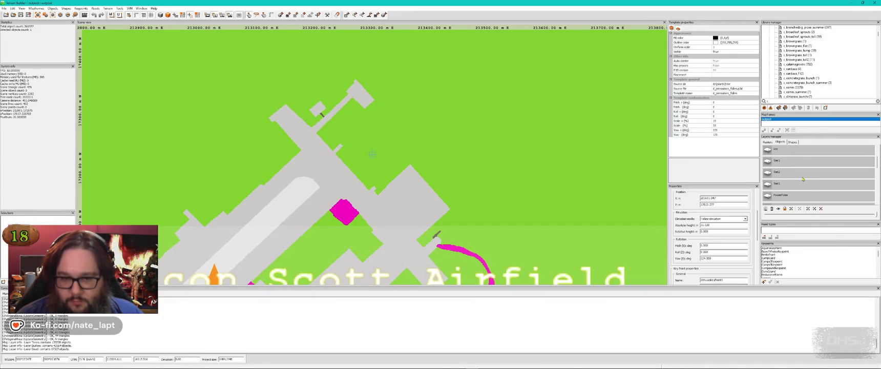
left_click(811, 160)
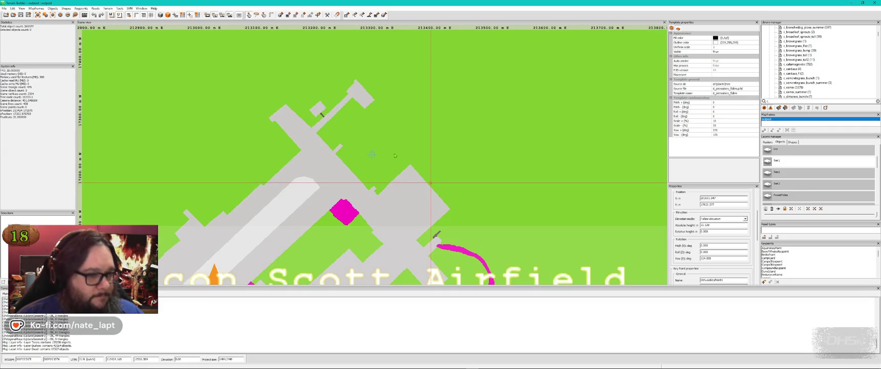
left_click(362, 149)
key("alt+Tab")
key("alt+Tab")
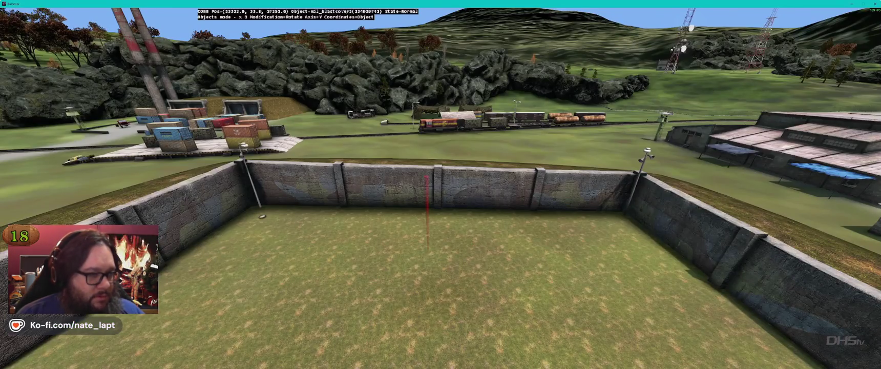
Step: Swap the blast cover to mil_blastcover1_grass and rotate the grass patch against the wall
key("alt+Tab")
key("Tab")
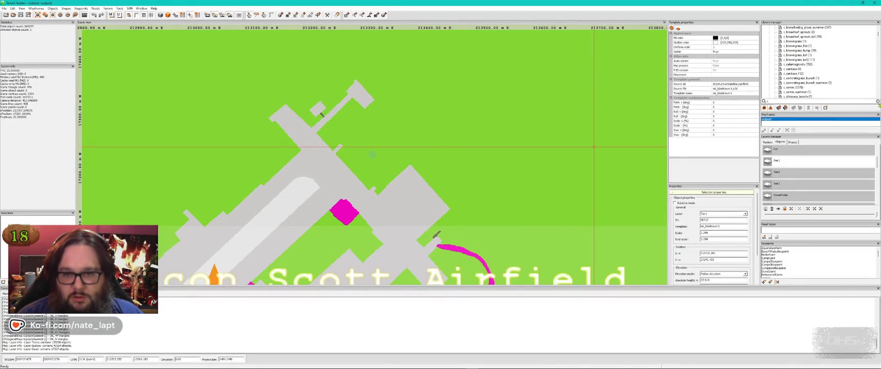
left_click(581, 97)
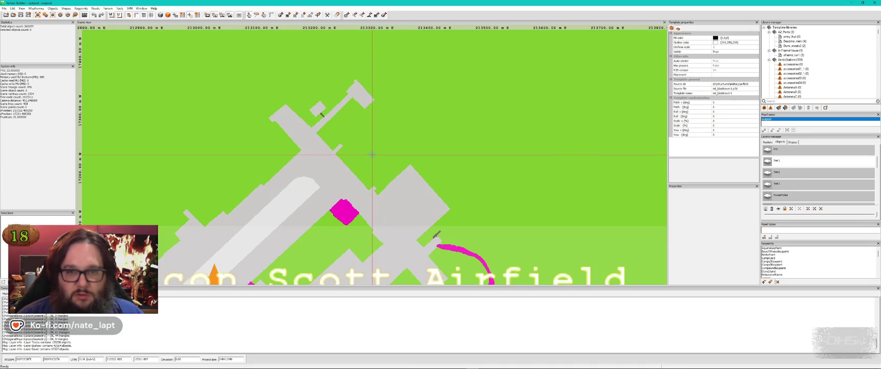
key("alt+Tab")
key("alt+Tab")
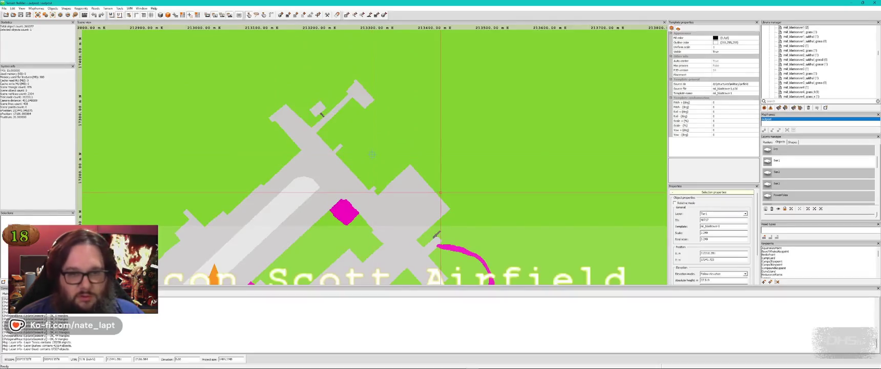
left_click(802, 33)
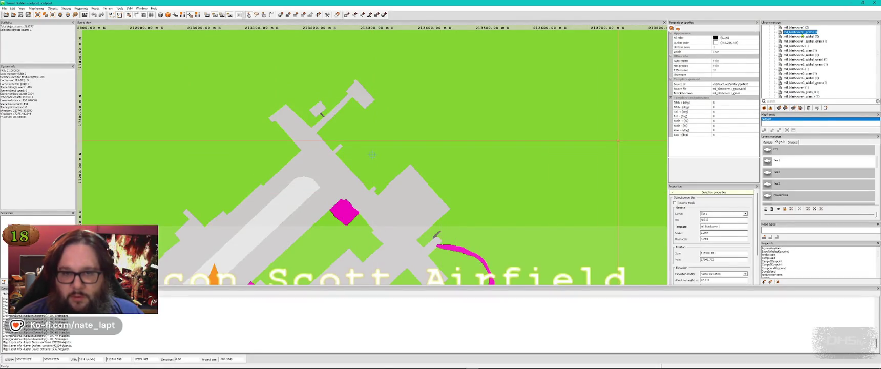
key("alt+Tab")
mouse_move(361, 222)
left_mouse_down()
mouse_move(389, 223)
mouse_move(353, 222)
mouse_move(451, 223)
left_mouse_up()
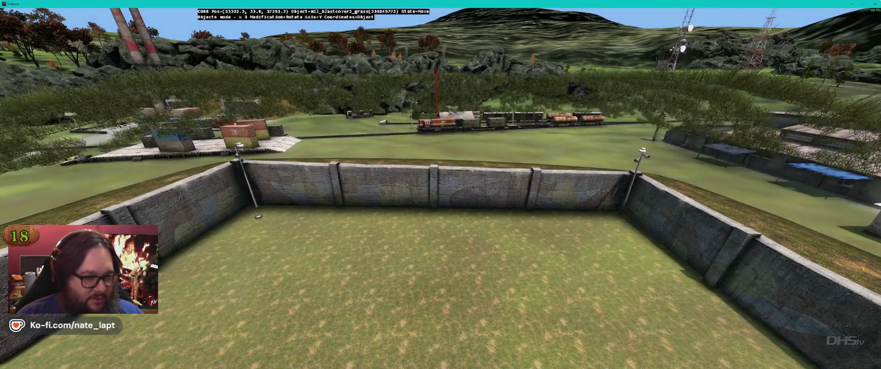
Step: Frame the tower and walled yard, then rotate the grass blast-cover mound slightly
key("s")
key("s")
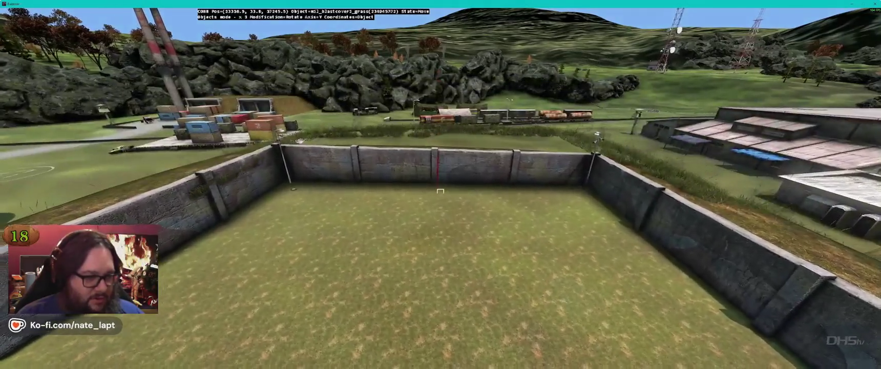
key("s")
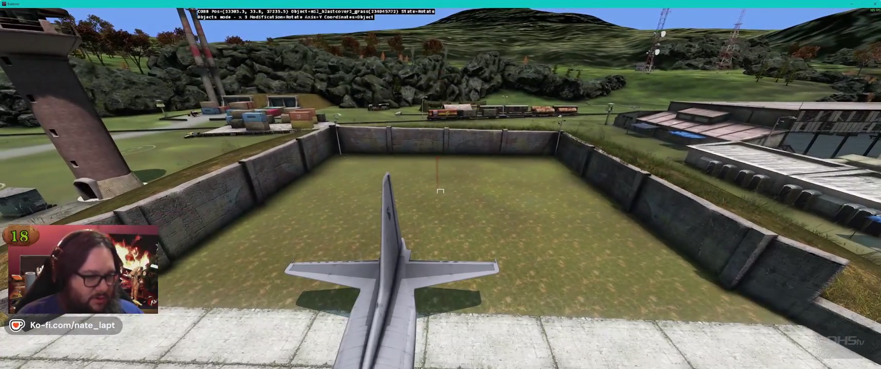
key("s")
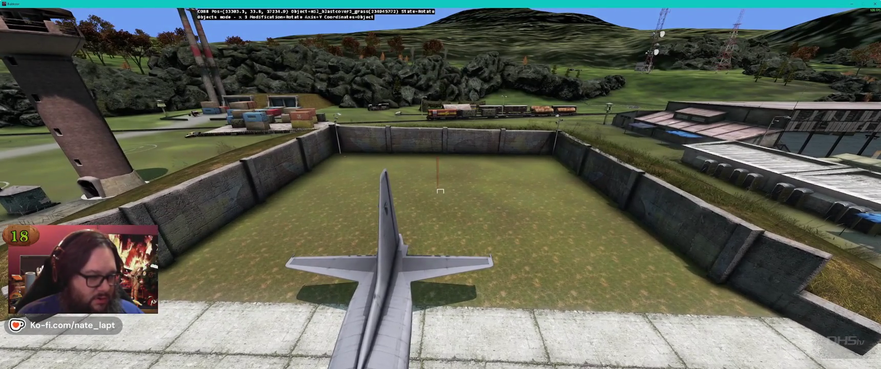
key("a")
key("alt")
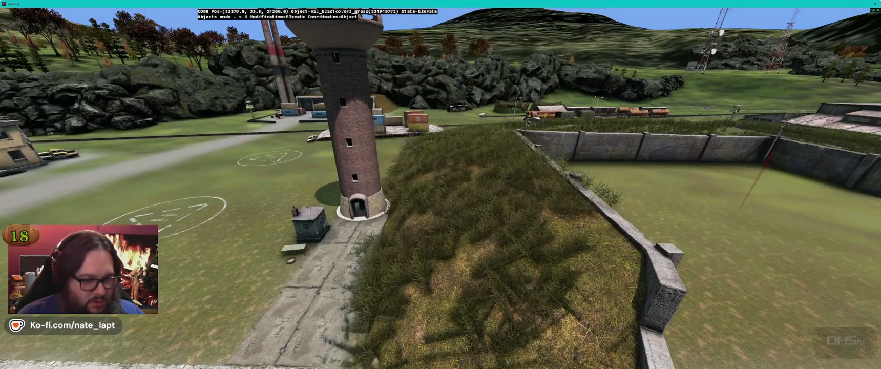
key("s")
key("w")
left_click_drag(451, 215, 466, 215)
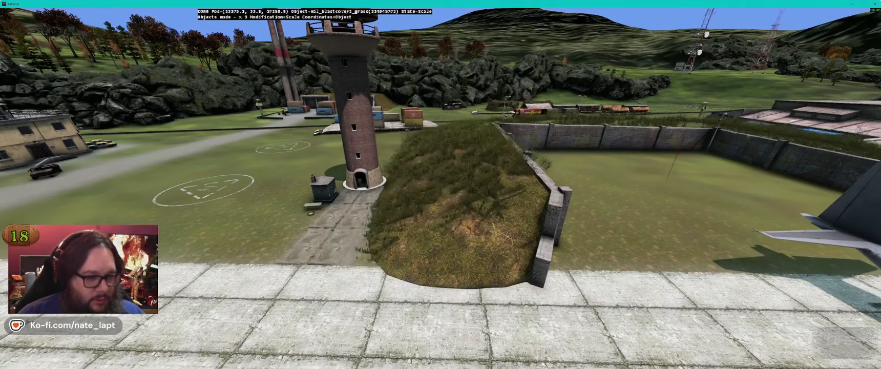
Step: Place the mil_blastcover1_grass mound against the compound's outer wall beside the tower
key("d")
left_click_drag(440, 191, 439, 191)
key("w")
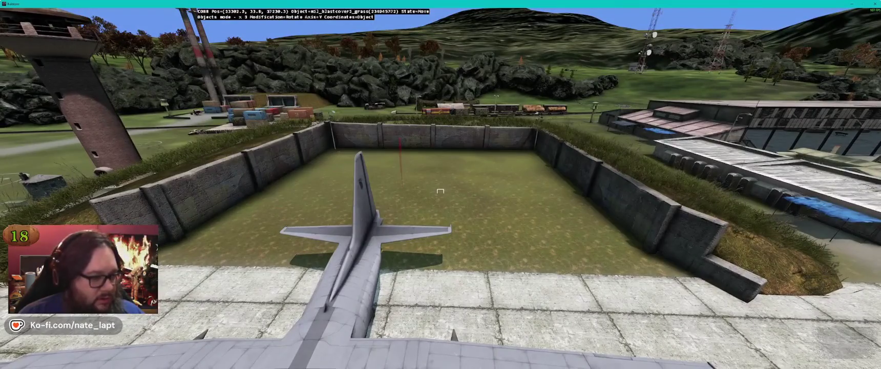
key("r")
key("d")
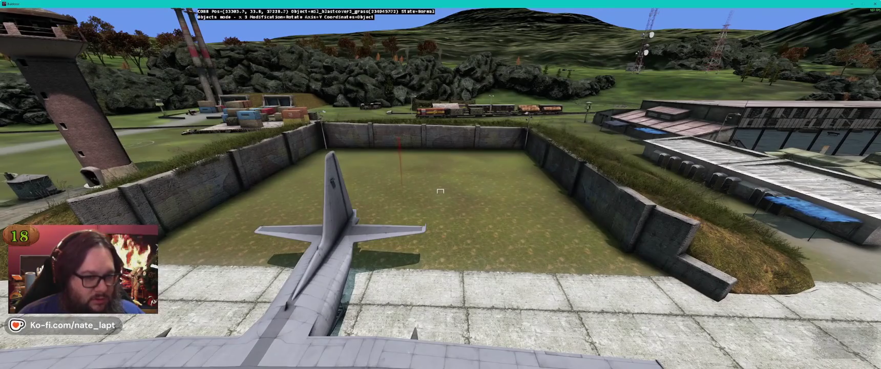
key("e")
key("r")
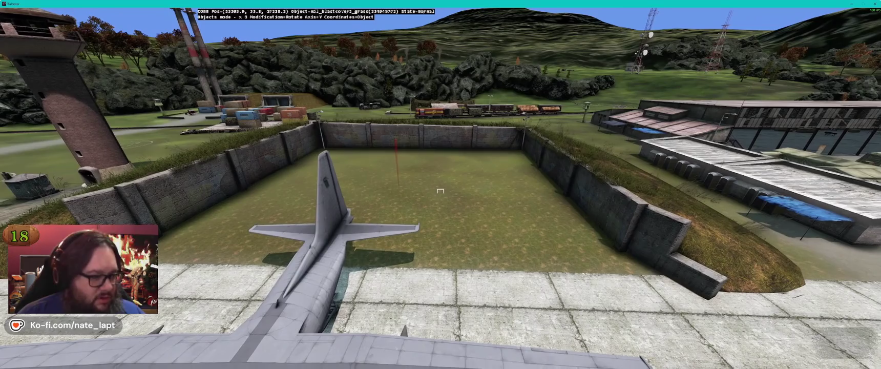
key("s")
key("e")
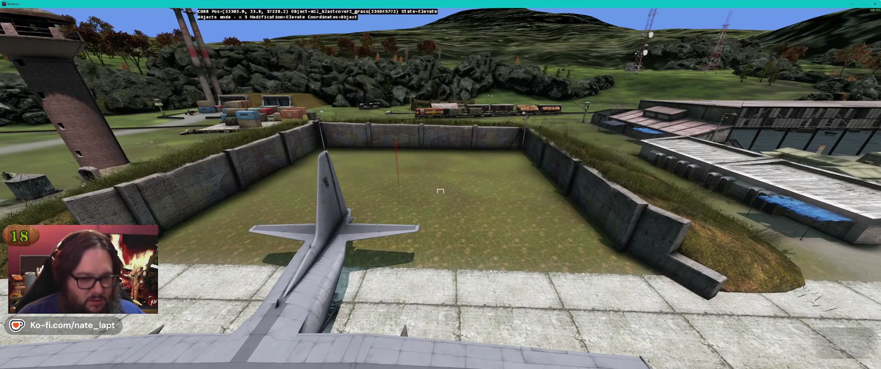
Step: Fly the camera over the hangar roof and around the grass mound by the tower
key("r")
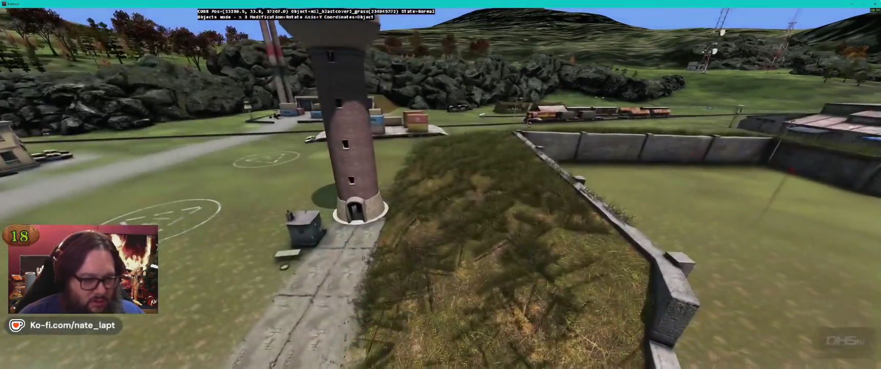
key("w")
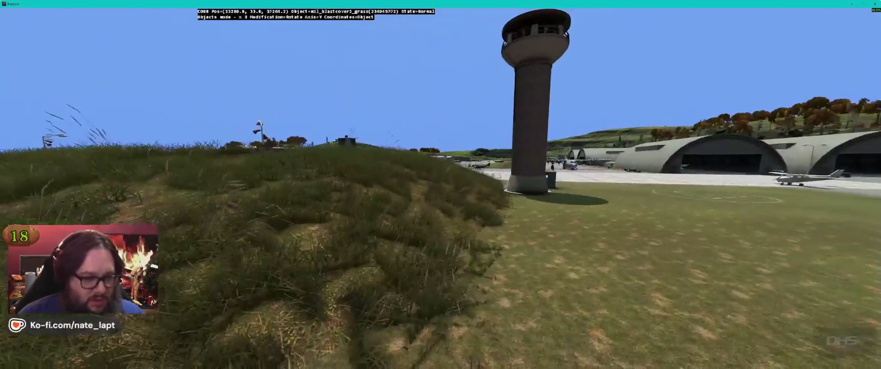
key("q")
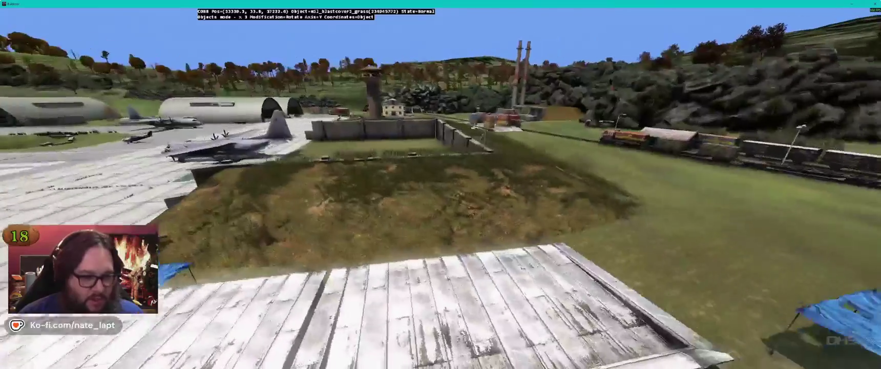
key("z")
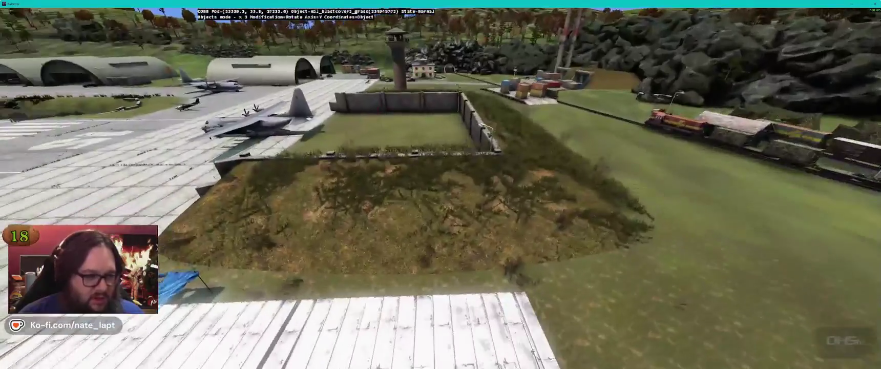
key("w")
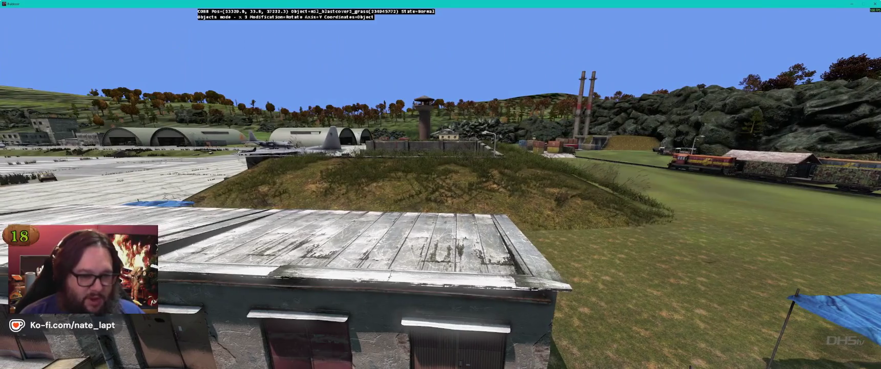
key("a")
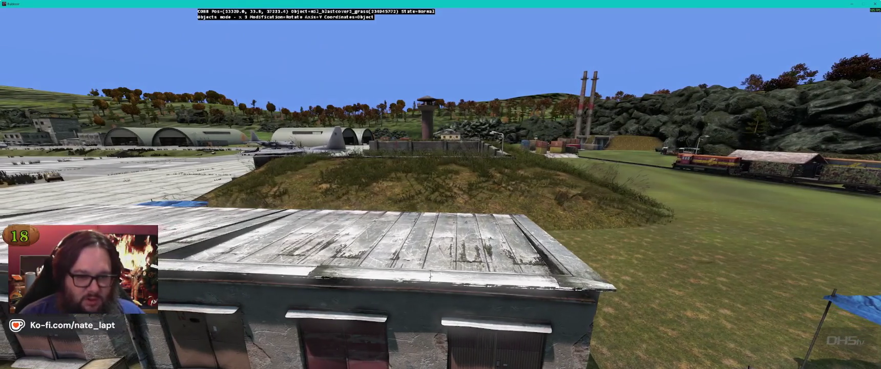
key("a")
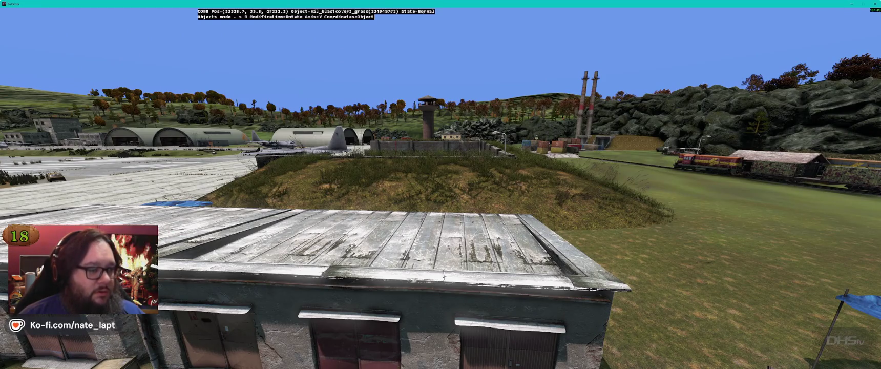
key("w")
key("w")
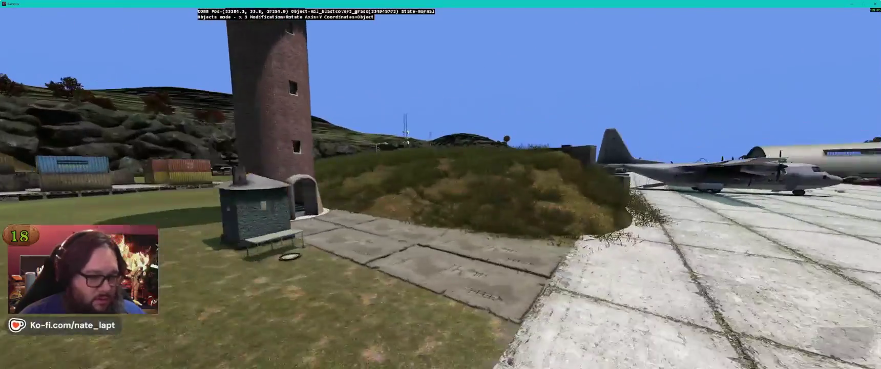
key("s")
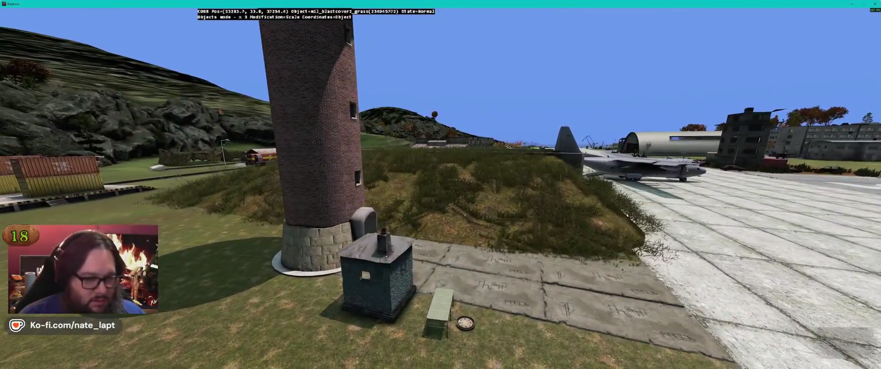
key("shift")
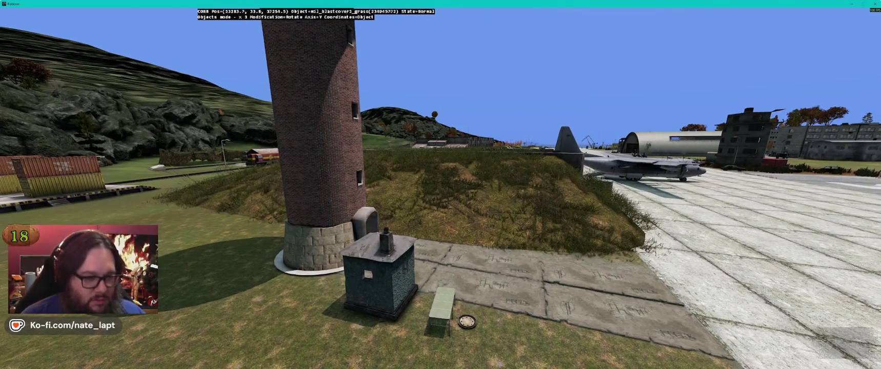
key("Up")
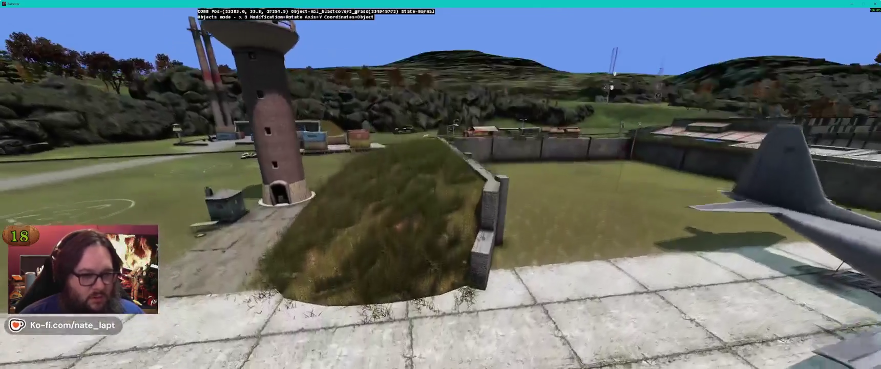
Step: Inspect the train, hangars and railway from above, ending on the bus and rocks
key("alt+Tab")
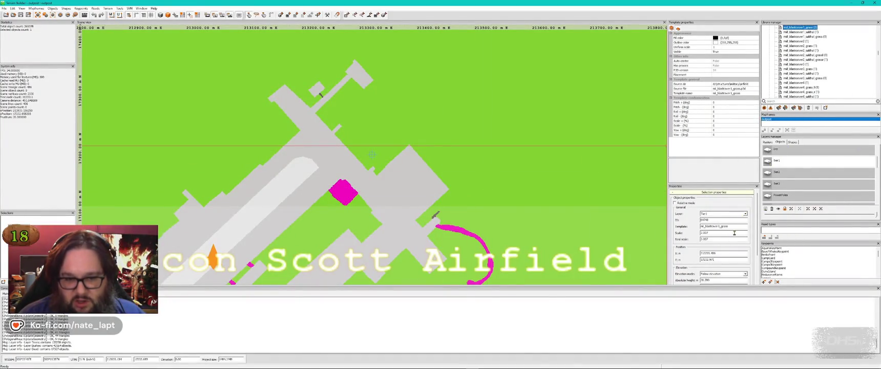
key("w")
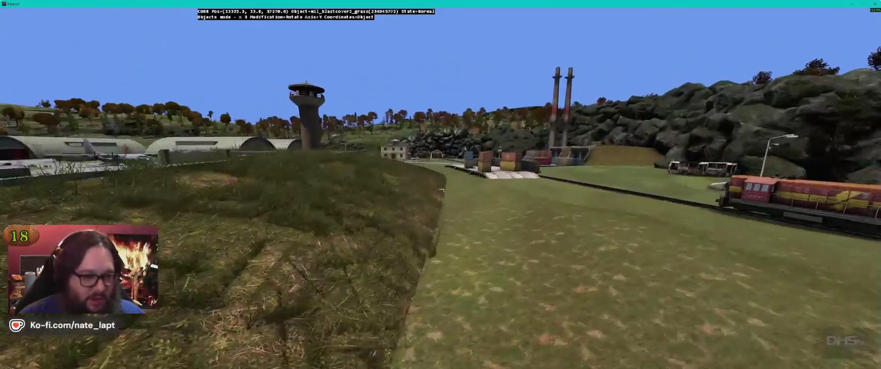
key("w")
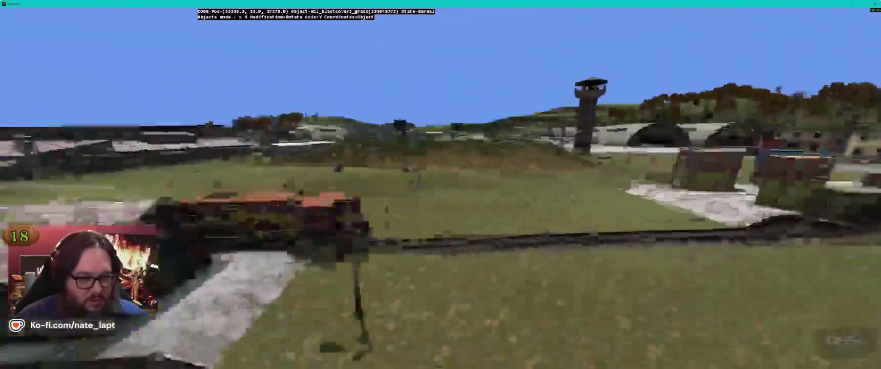
key("Left")
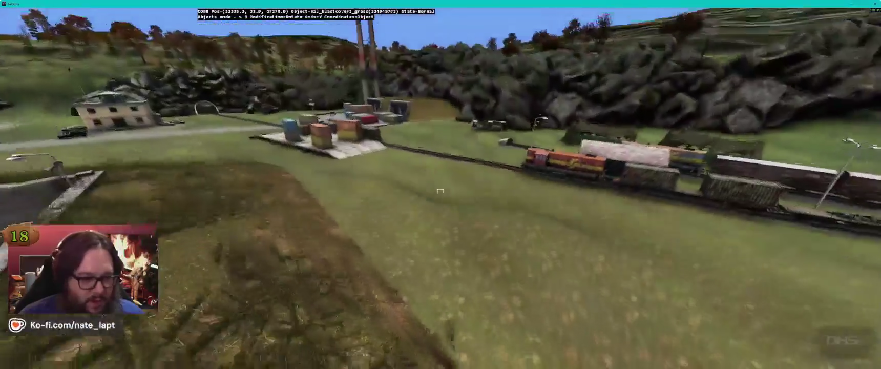
key("q")
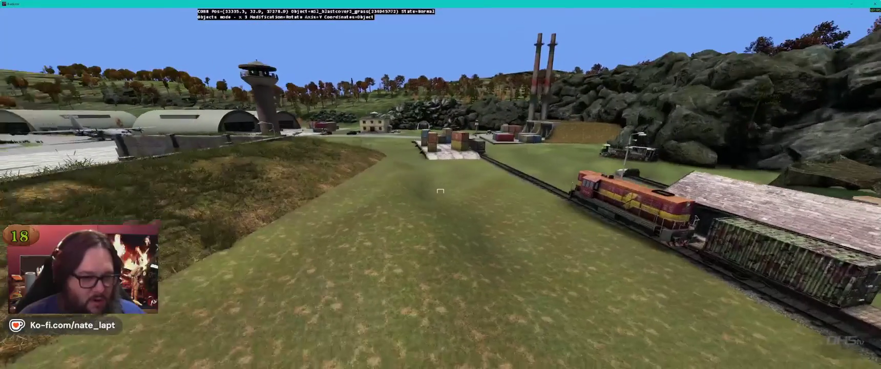
key("Right")
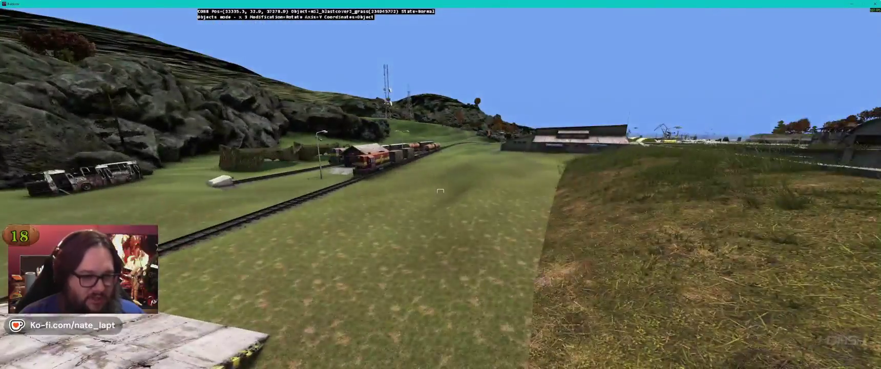
key("Up")
key("Right")
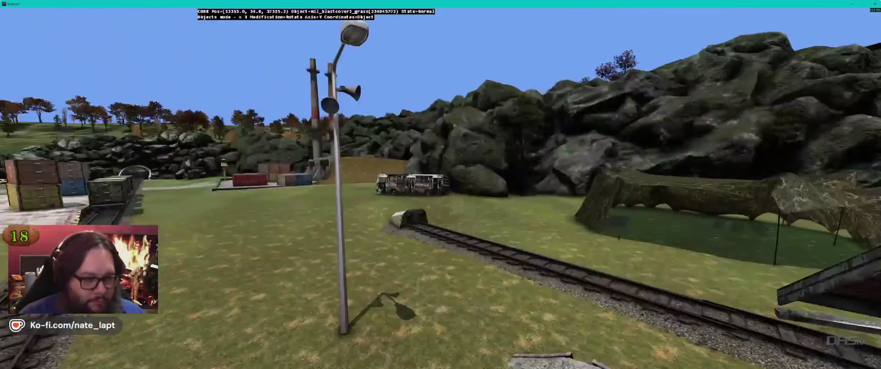
Step: Compare the view with the Steam screenshot, then bring up Terrain Builder's whole-island map
key("alt+Tab")
key("alt+Tab")
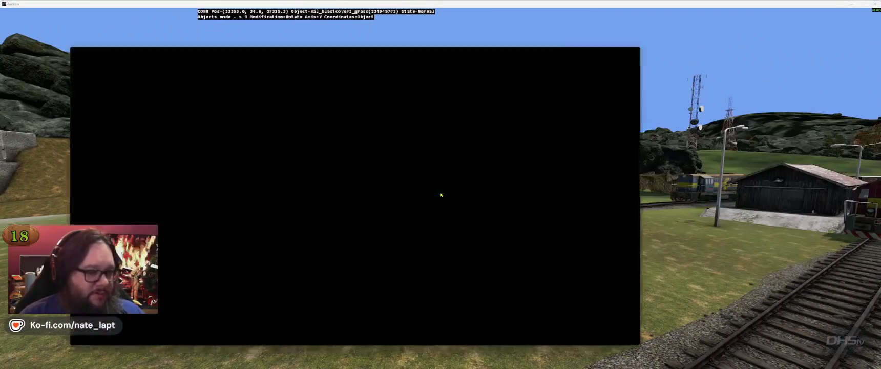
left_click(209, 219)
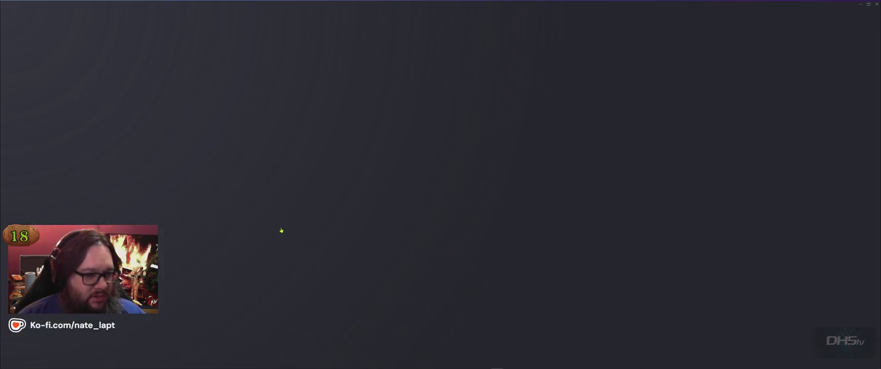
key("alt+Tab")
key("Tab")
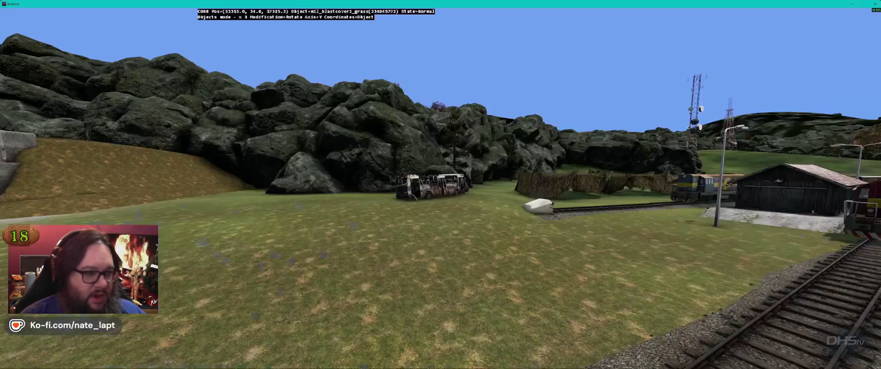
key("alt+Tab")
key("Tab")
key("Tab")
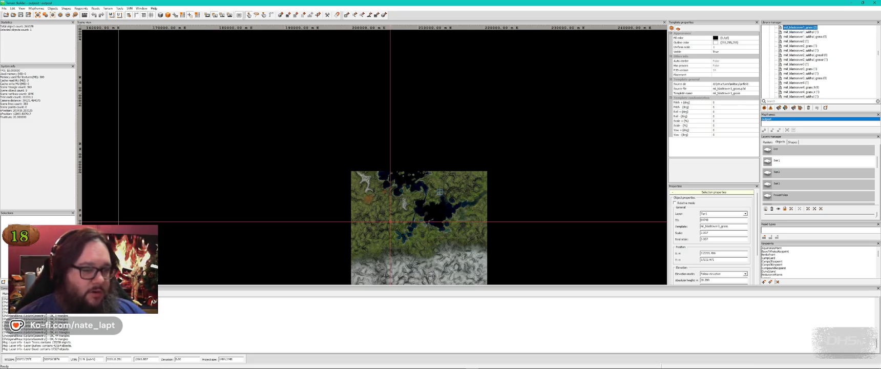
Step: Zoom the map to Zucchelli Station and fly the 3D camera to the pond raft
scroll(439, 192, "up", 5)
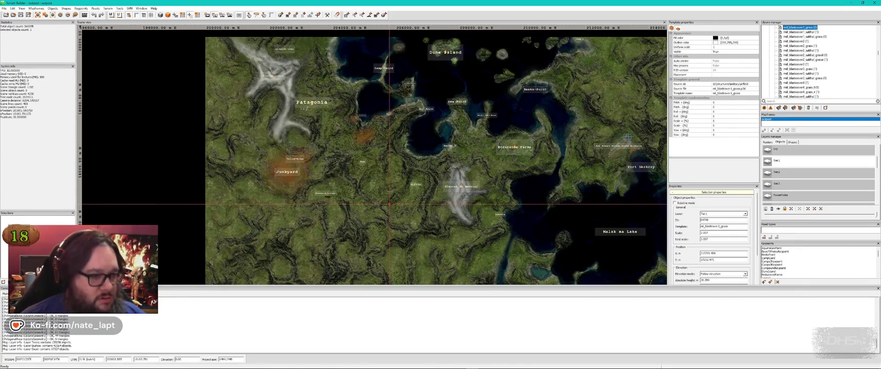
scroll(348, 183, "up", 5)
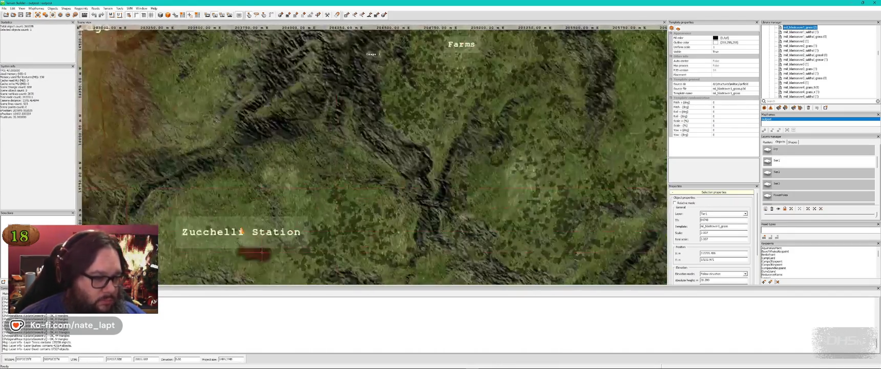
scroll(347, 183, "up", 3)
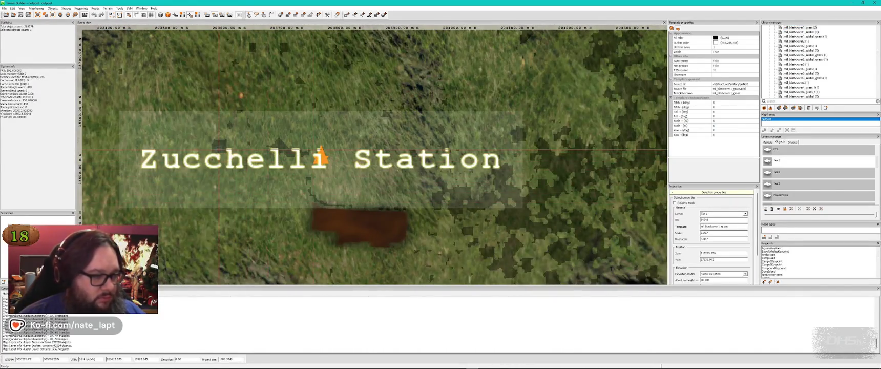
key("alt+Tab")
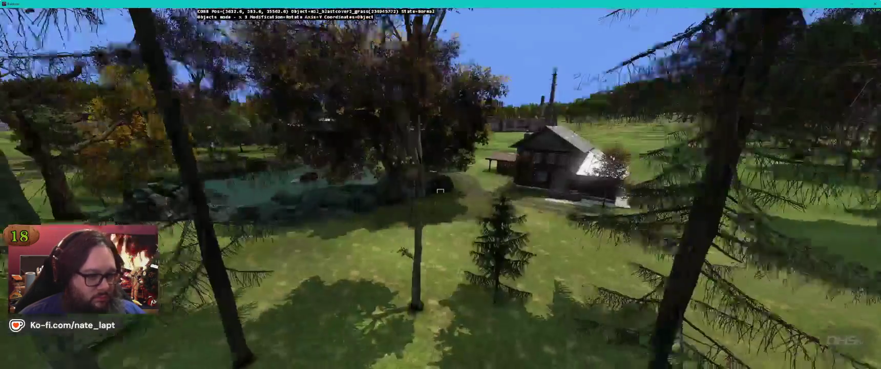
key("w")
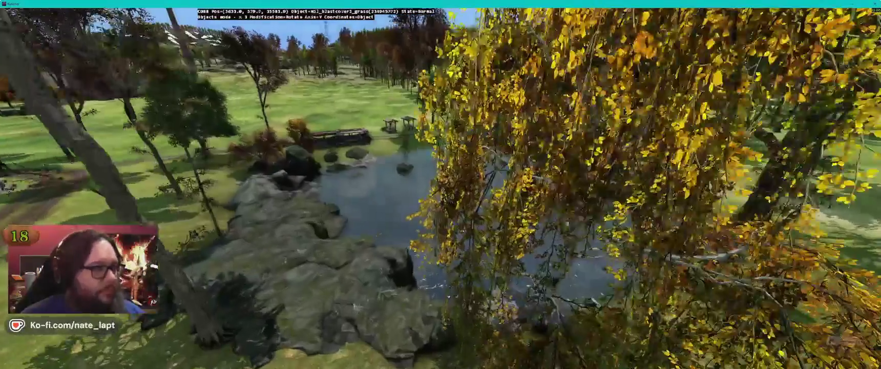
key("s")
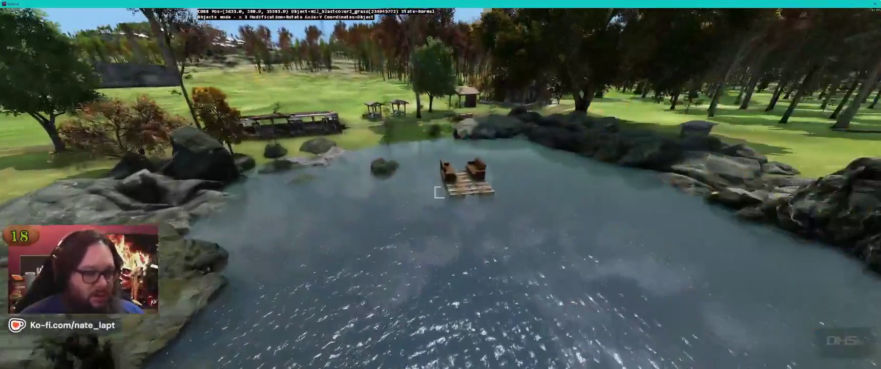
key("w")
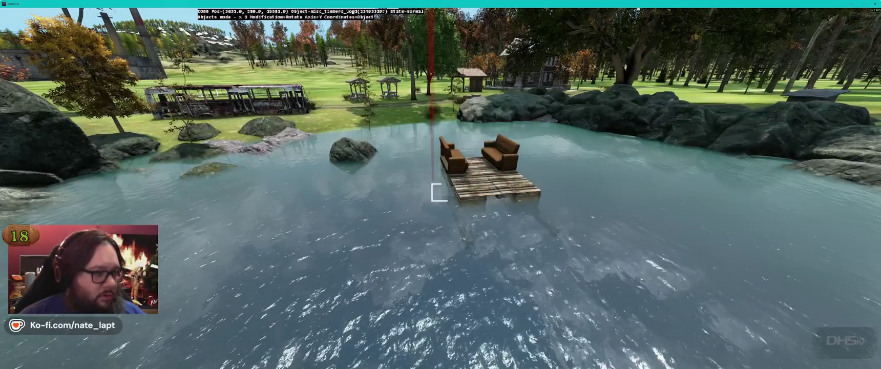
Step: Raise both raft support logs out of the water to pallet level and recheck the raft
left_click_drag(439, 192, 440, 193)
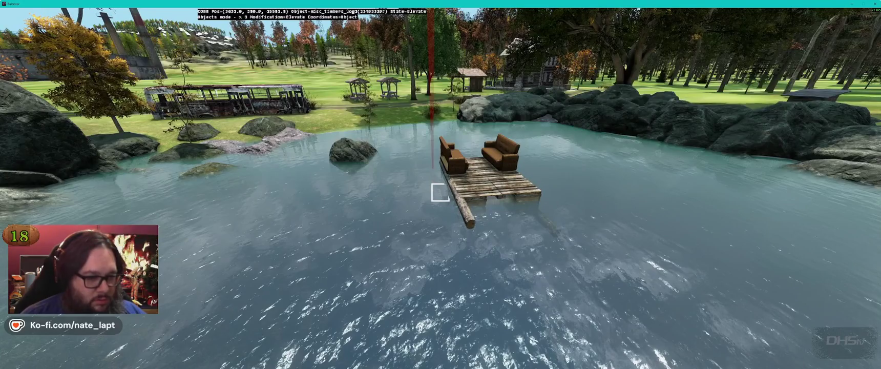
key("w")
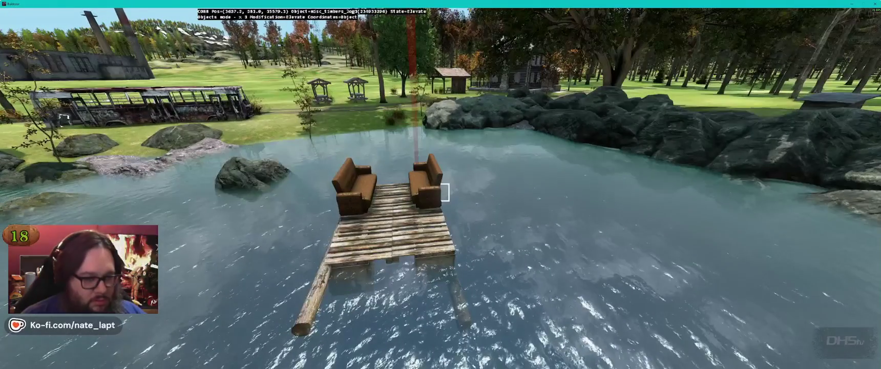
left_click_drag(444, 192, 444, 192)
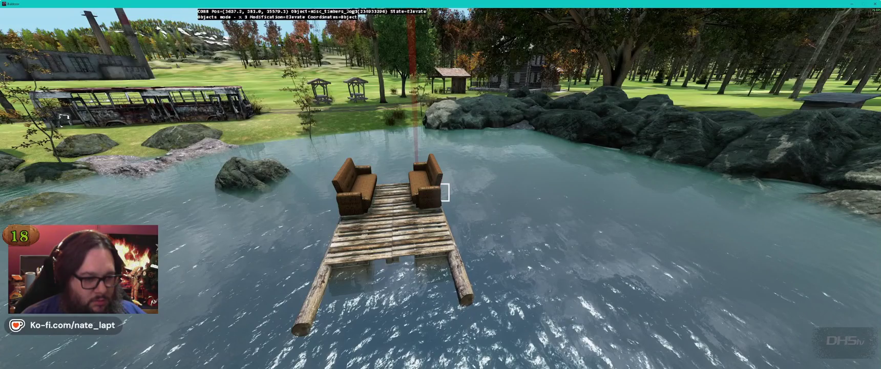
key("w")
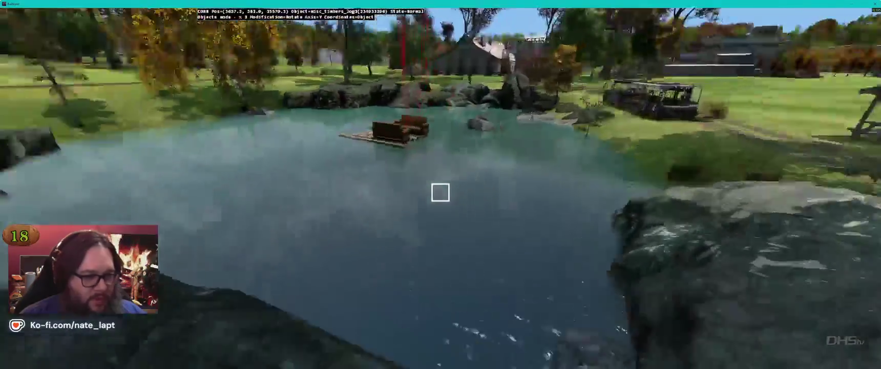
key("s")
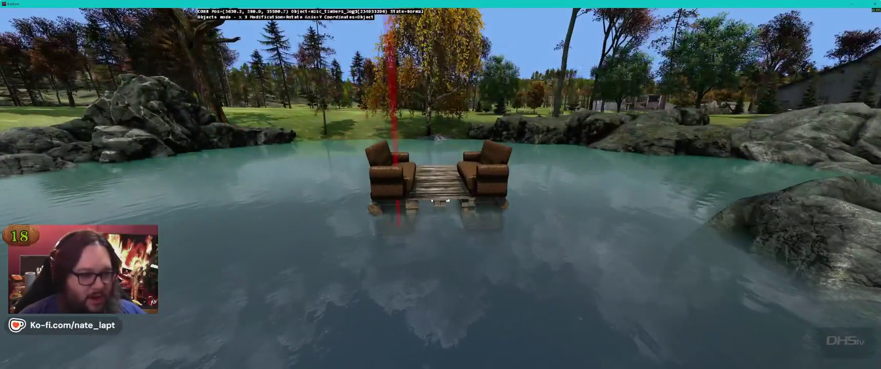
key("w")
key("alt+Tab")
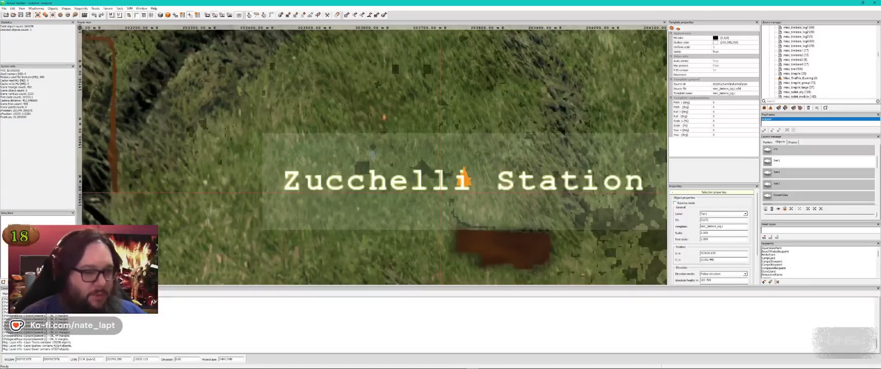
Step: Cross-check the bus wreck by the picnic shelters against its to-do screenshot and the map
key("alt+Tab")
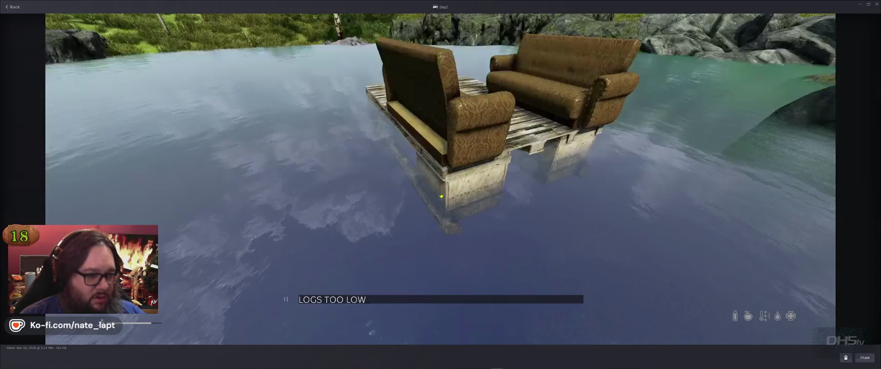
key("Right")
key("alt+Tab")
key("alt+Tab")
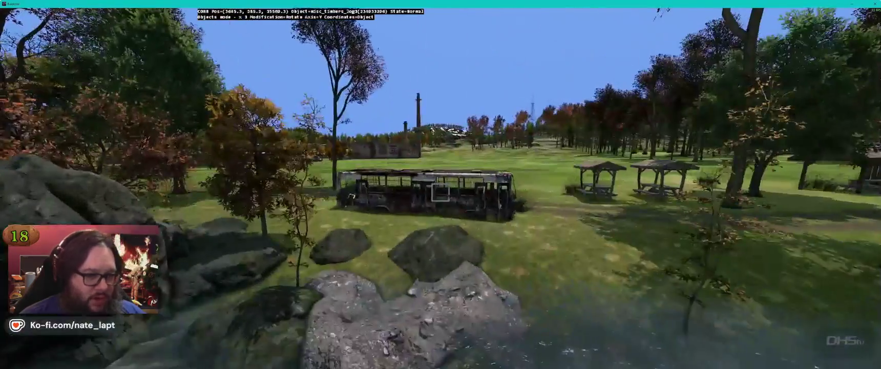
key("alt+Tab")
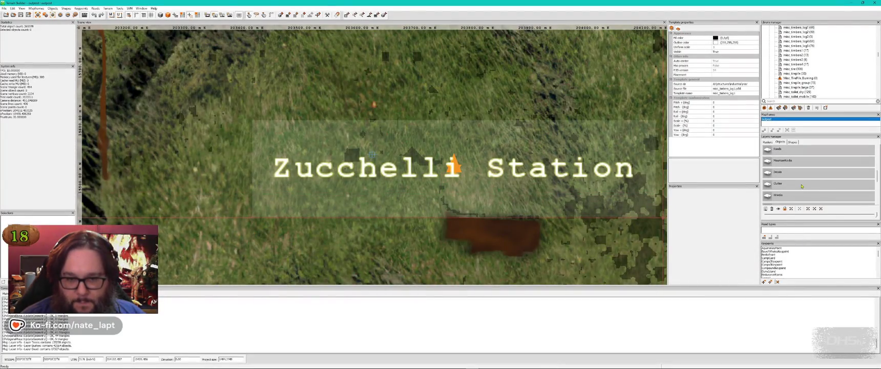
key("alt+Tab")
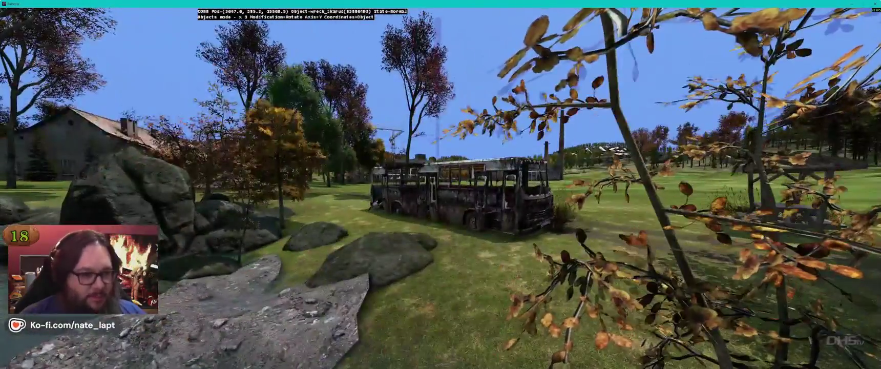
key("alt+Tab")
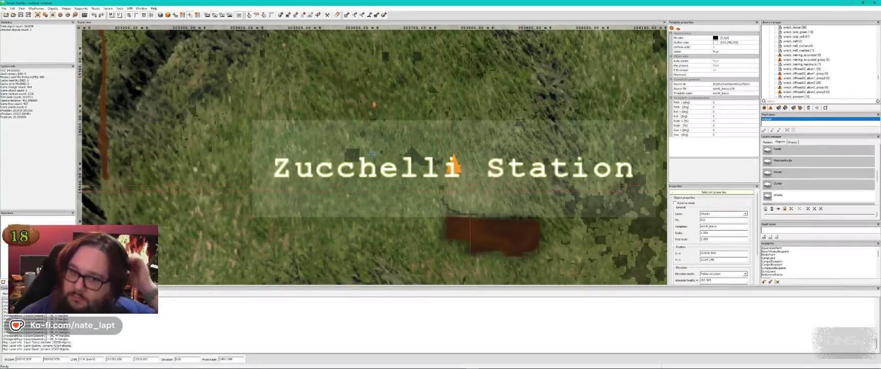
key("alt+Tab")
key("alt+Tab")
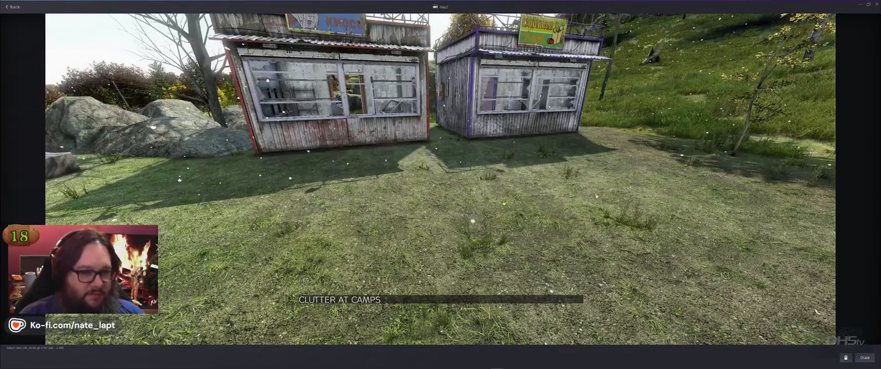
Step: Page past the ADD PLATFORM PATH, REMOVE BACK 4?? and coastline shots to the willow 'building' shot
key("alt+Tab")
key("Right")
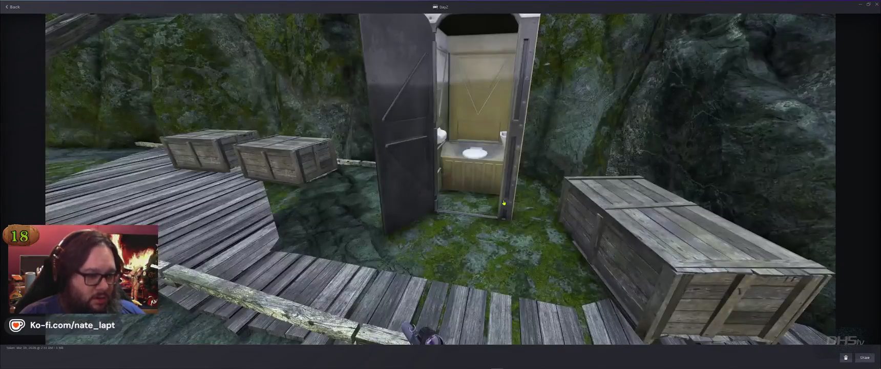
key("Right")
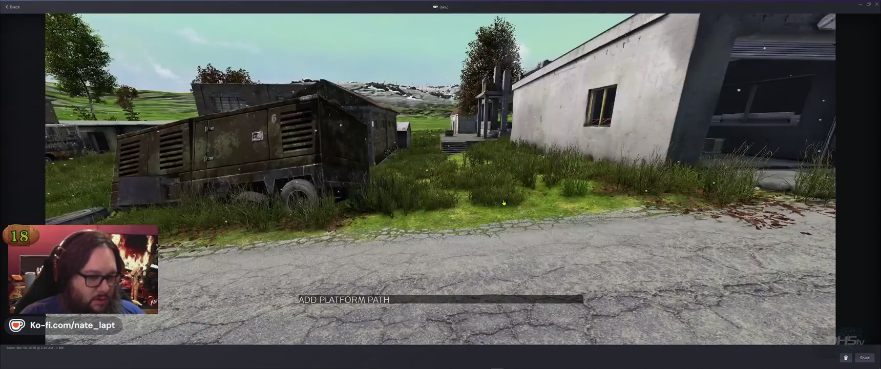
key("Right")
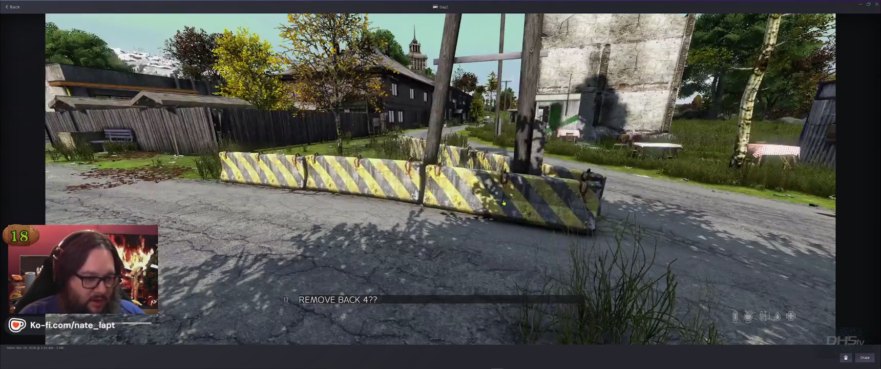
key("Right")
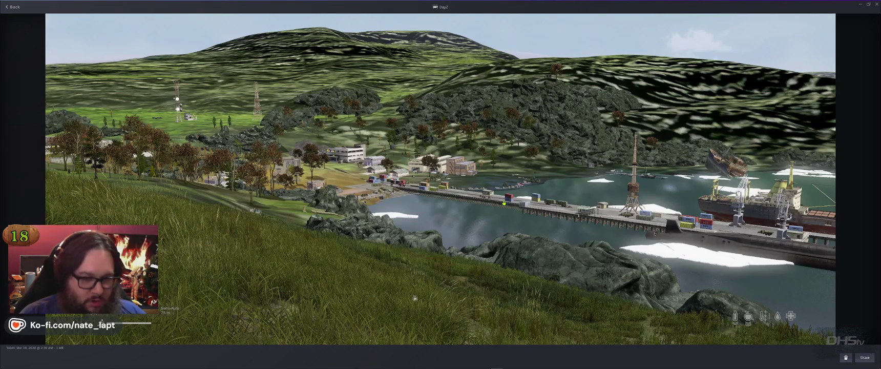
key("Right")
key("Right")
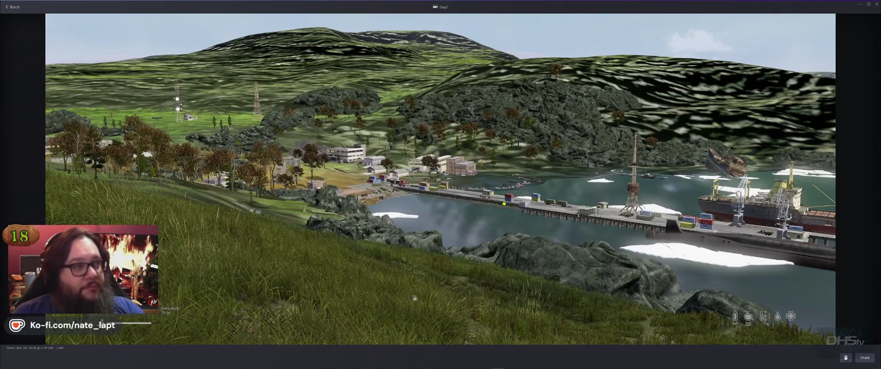
key("Right")
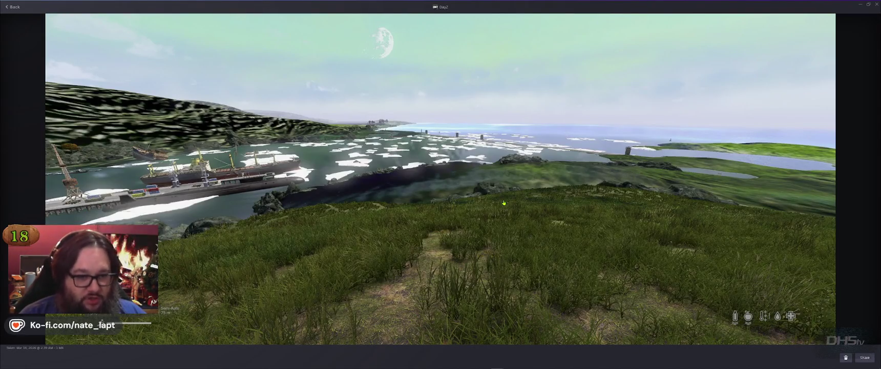
key("Right")
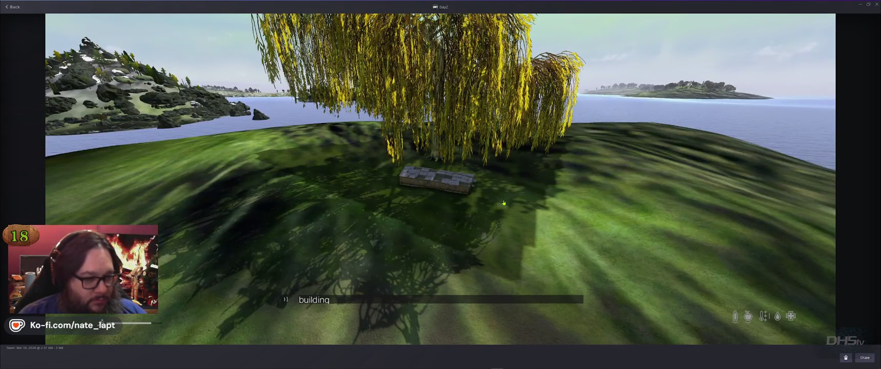
key("alt+Tab")
Step: Zoom the map onto Dune Island and fly around its building under the tree in 3D
scroll(372, 155, "down", 10)
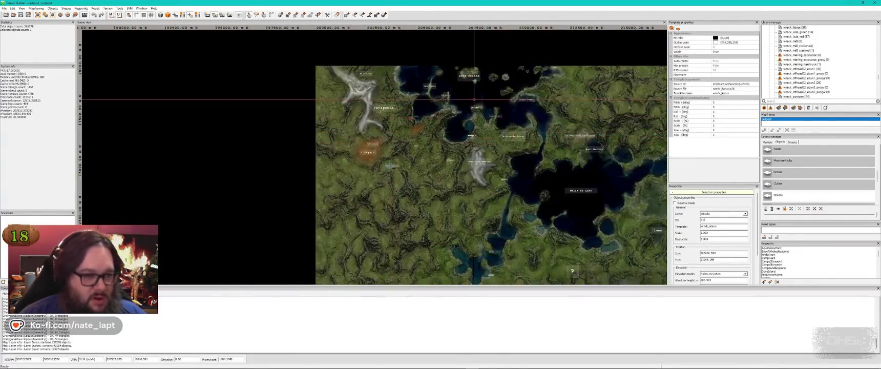
scroll(474, 99, "up", 10)
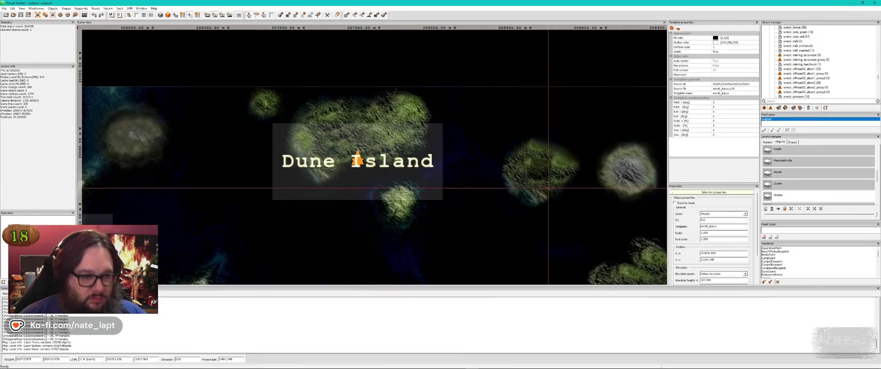
key("alt+Tab")
key("alt+Tab")
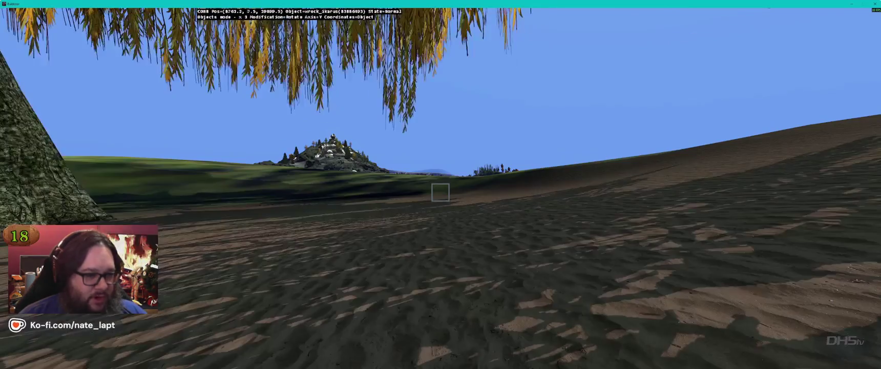
key("w")
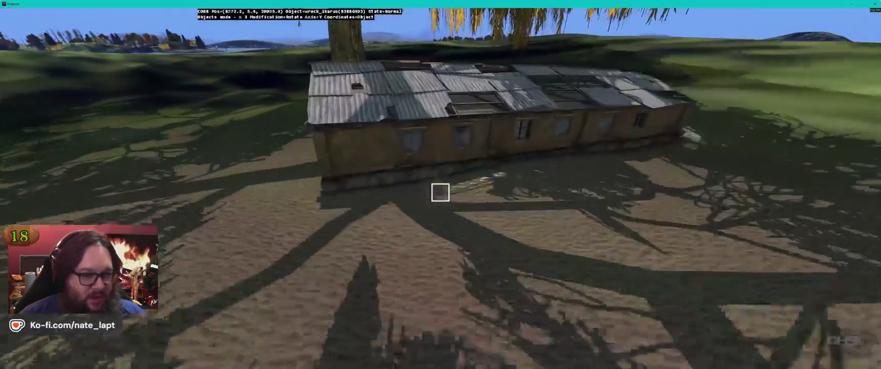
key("w")
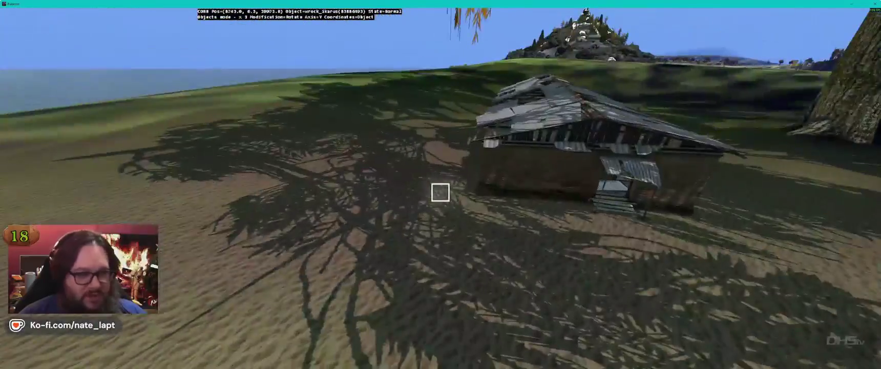
key("w")
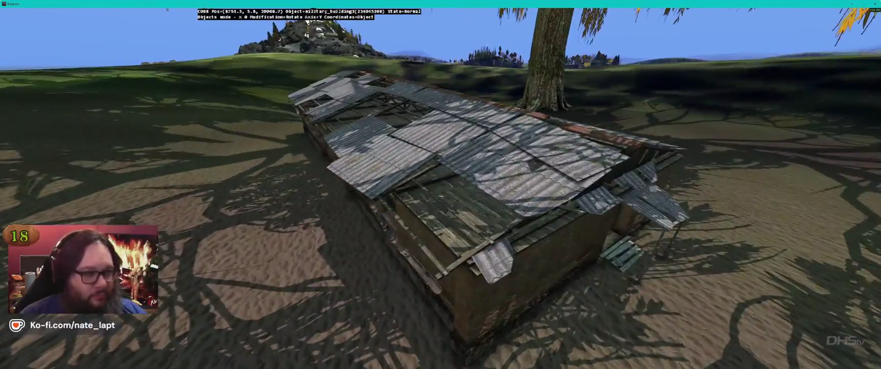
Step: Return to the screenshot viewer and advance to the pink house shot
key("alt+Tab")
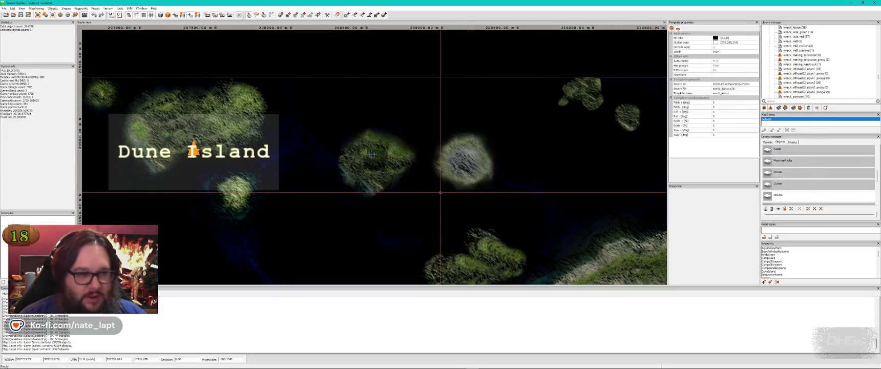
key("alt+Tab")
key("Tab")
key("Right")
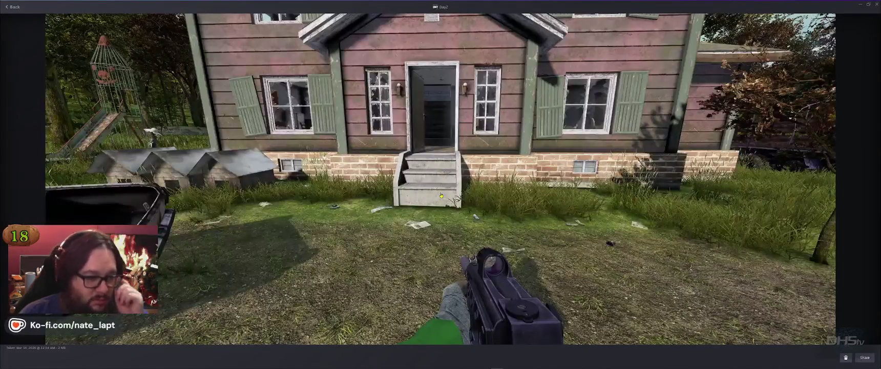
Step: Zoom the map to Ushuaia and Glacier El Martial, then bring the Buldozer preview forward
key("alt+Tab")
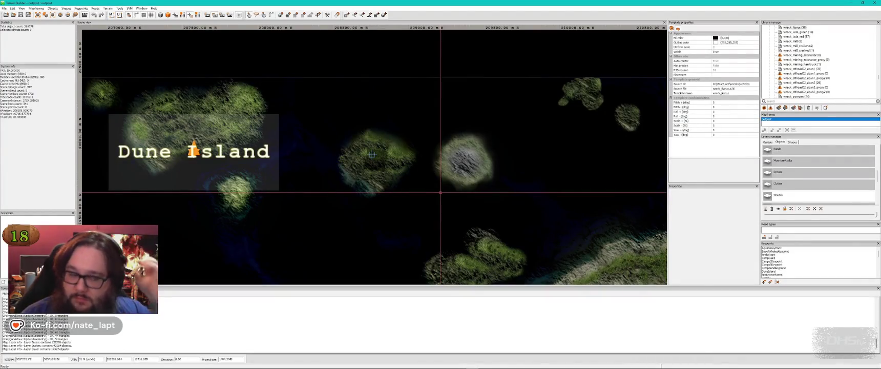
scroll(371, 154, "down", 5)
scroll(356, 98, "up", 5)
scroll(356, 98, "up", 3)
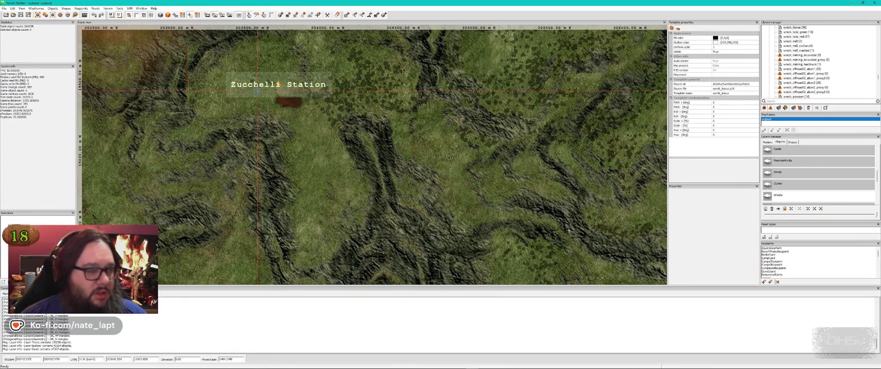
scroll(257, 91, "down", 3)
scroll(359, 101, "up", 3)
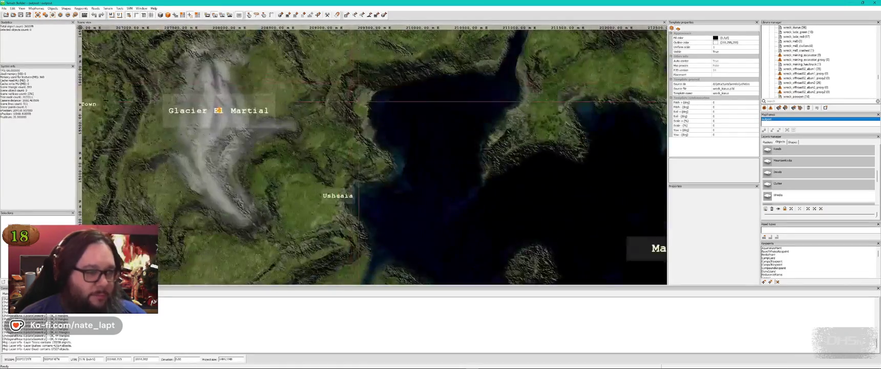
key("alt+Tab")
left_click(359, 112)
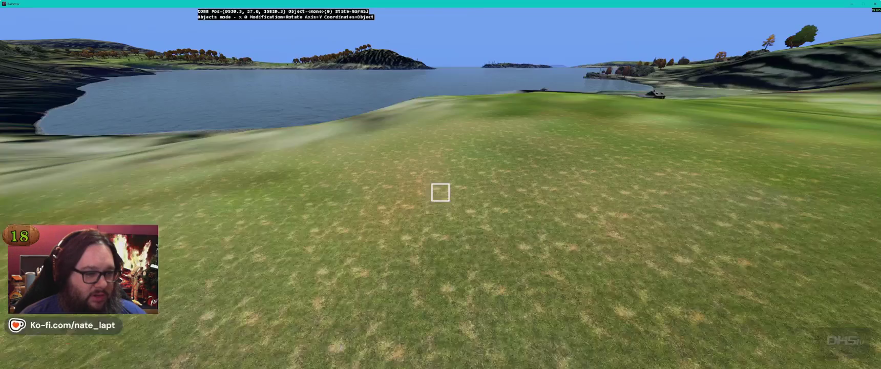
Step: Compare the Ushuaia map with the 3D shoreline and the tin-roofed cottage among trees
key("alt+Tab")
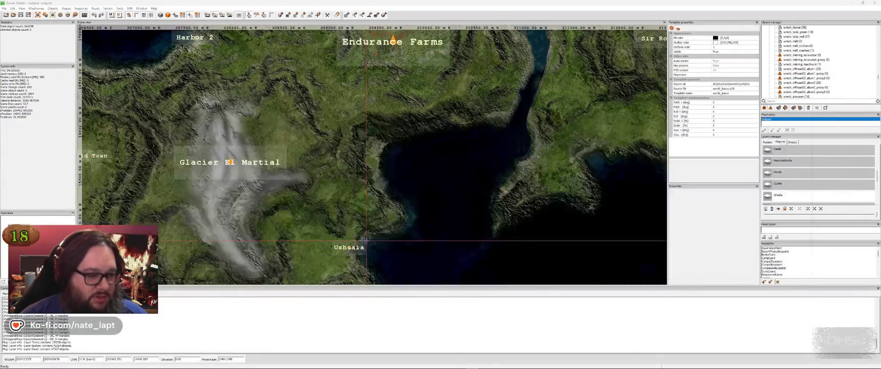
key("alt+Tab")
key("alt+Tab")
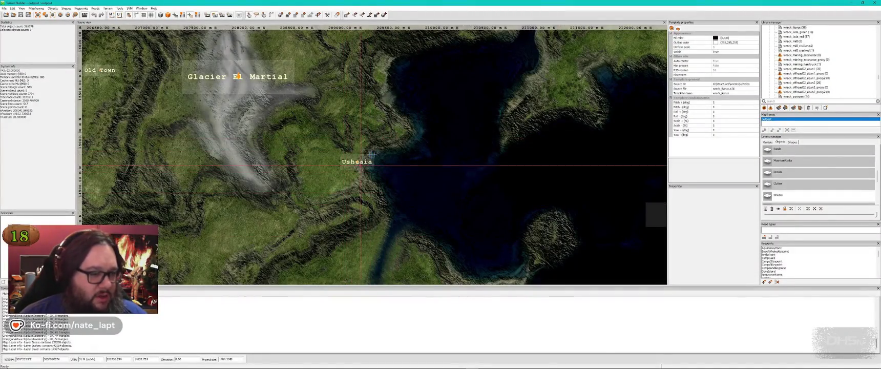
key("alt+Tab")
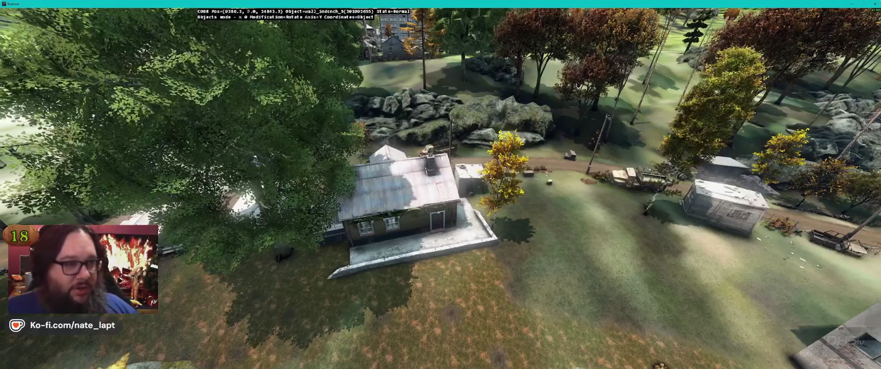
Step: Fly over the street of concrete buildings and on to the coastal harbour
key("w")
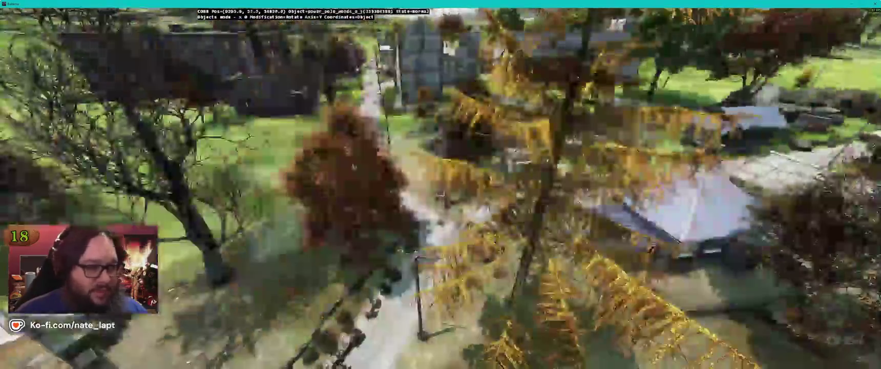
key("s")
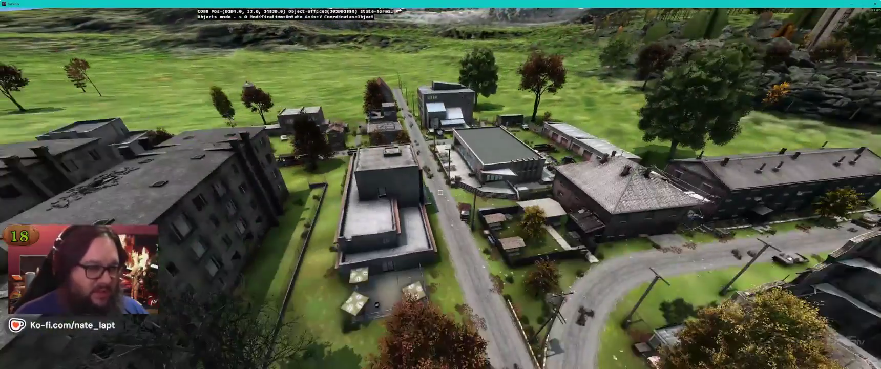
key("w")
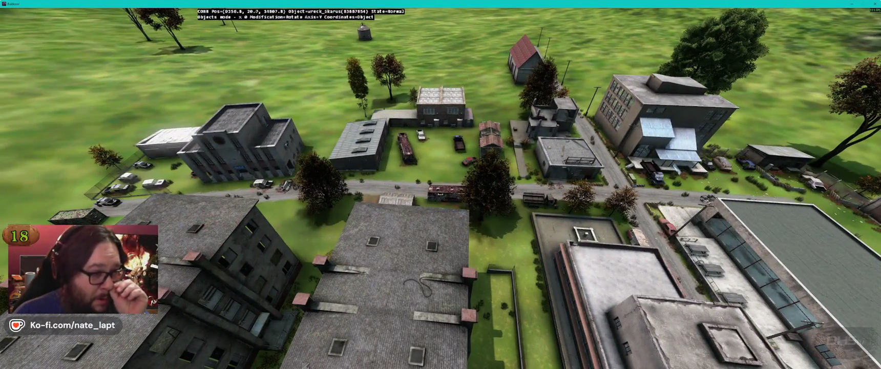
key("w")
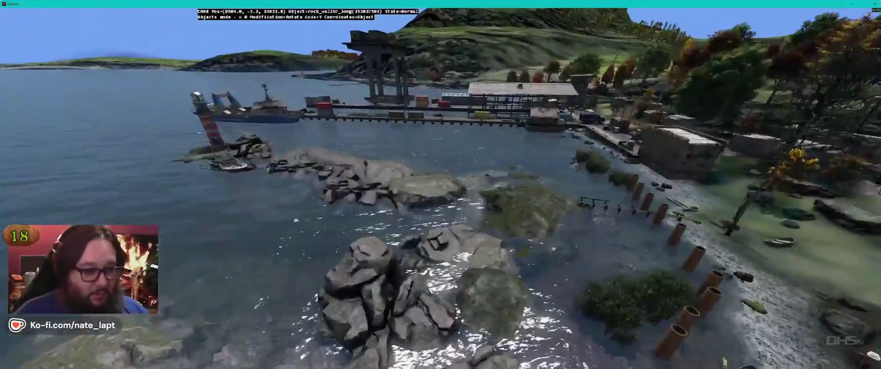
Step: Follow the coast past the lighthouse and farmhouse to the hilltop town's tower and apartments
key("w")
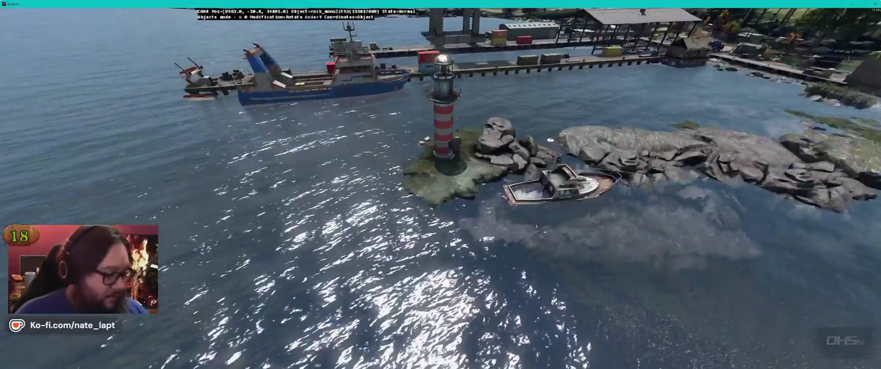
key("w")
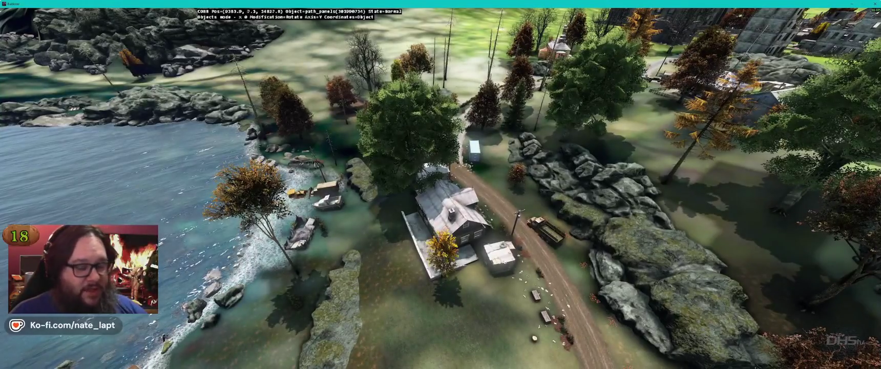
key("w")
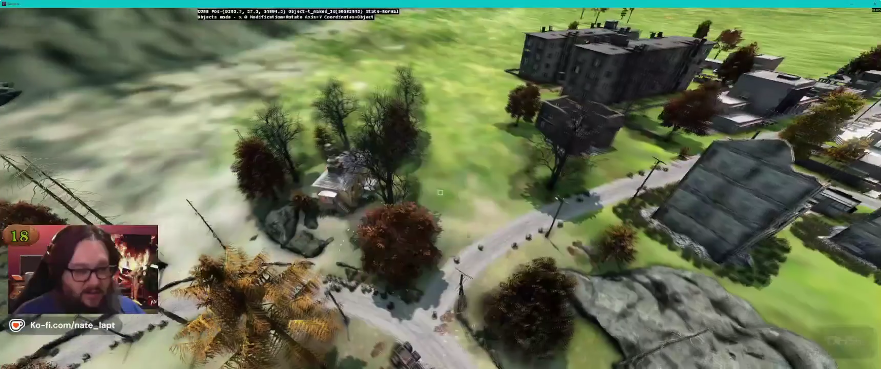
key("w")
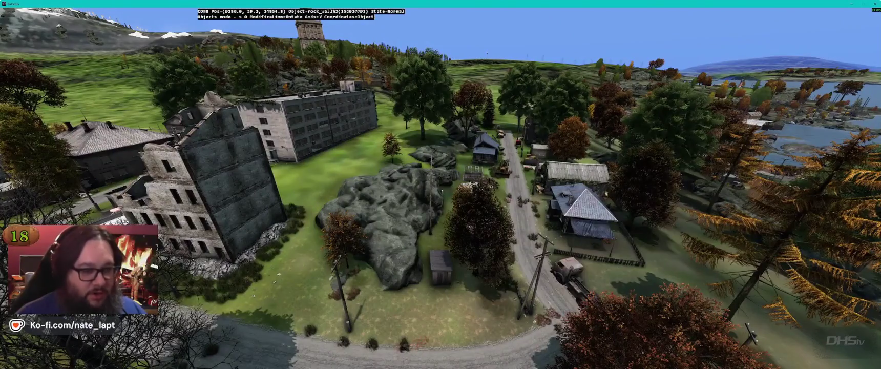
key("w")
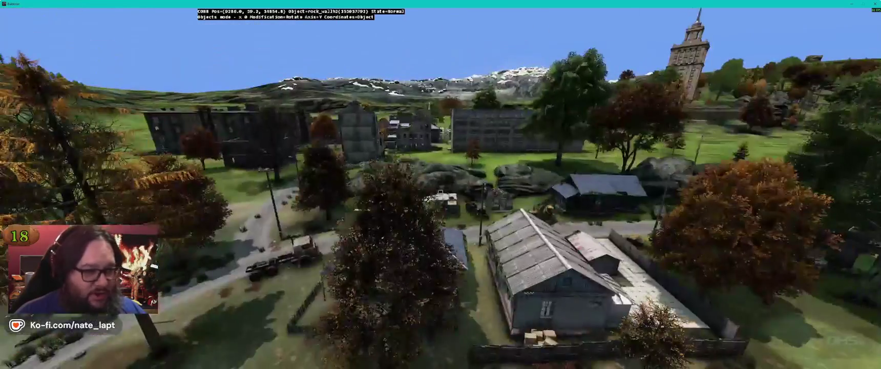
key("w")
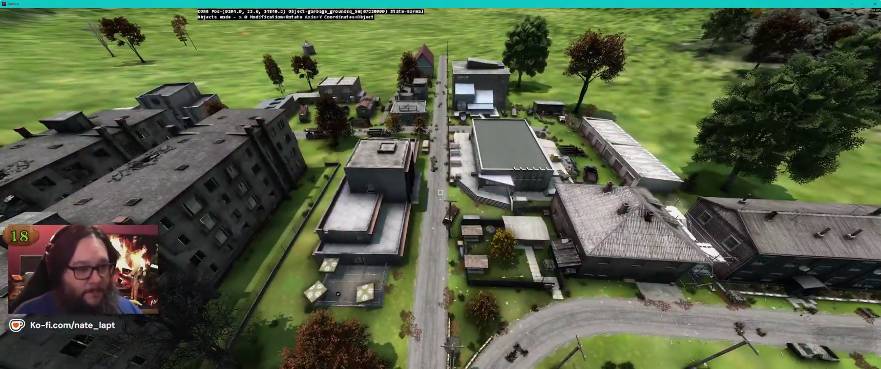
Step: Fly low to the town's water tower, then circle the town from overhead
key("w")
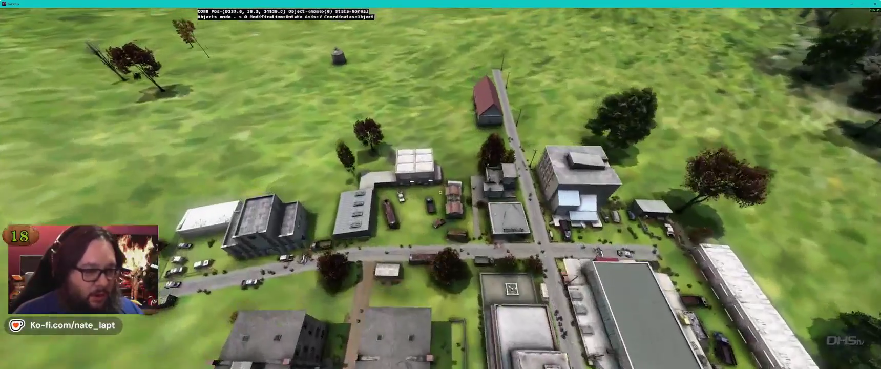
key("w")
key("w")
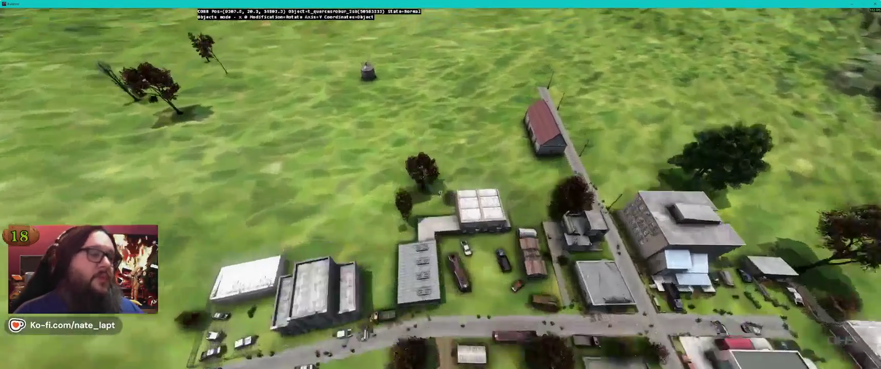
key("w")
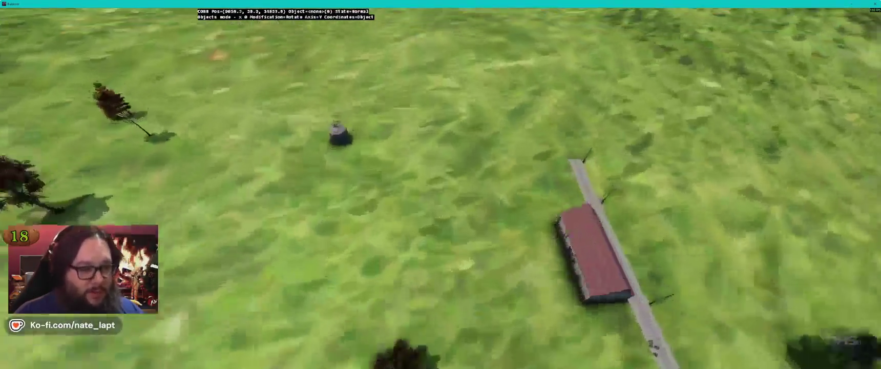
key("w")
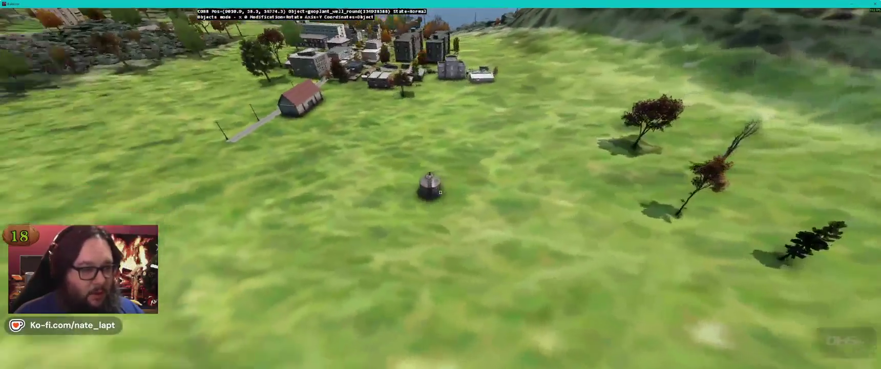
key("w")
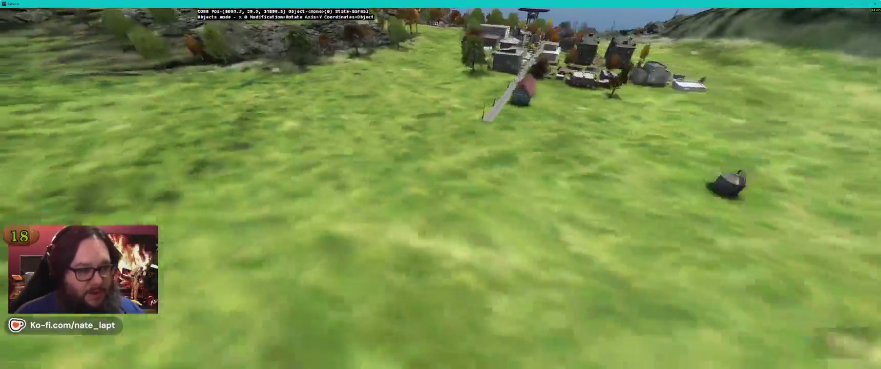
key("w")
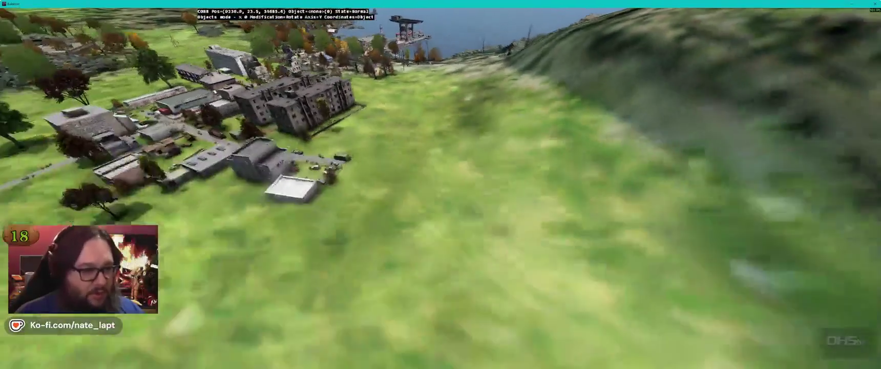
key("w")
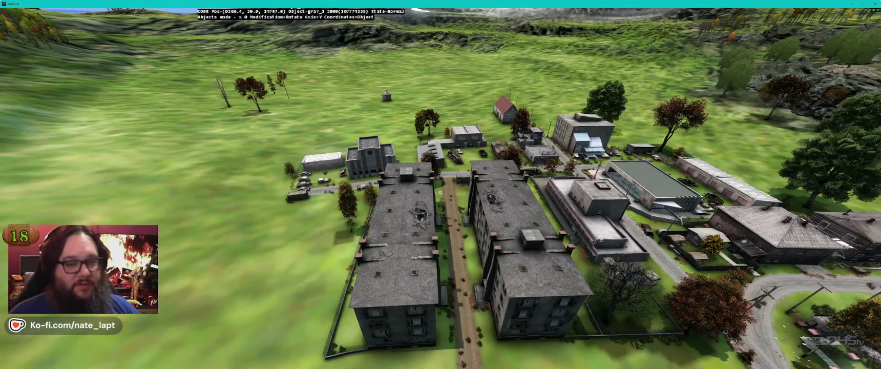
key("w")
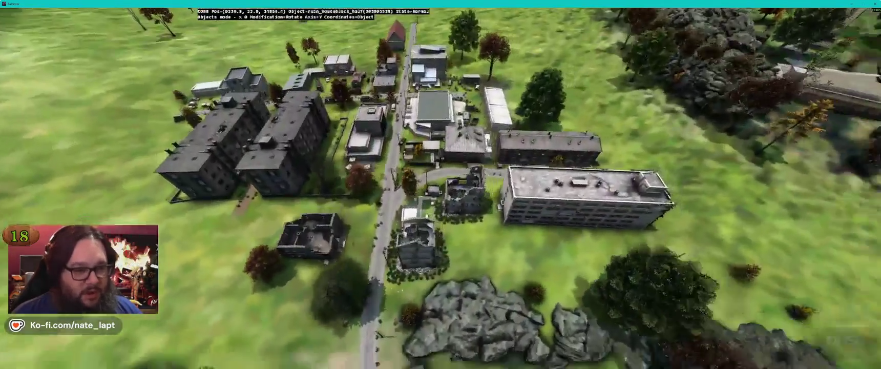
key("w")
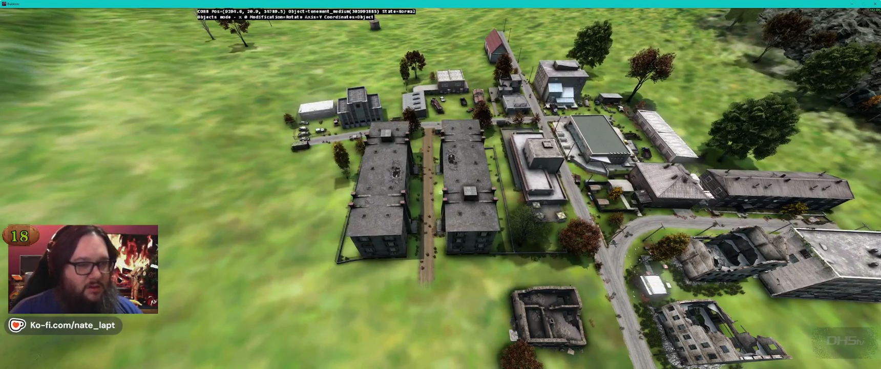
key("w")
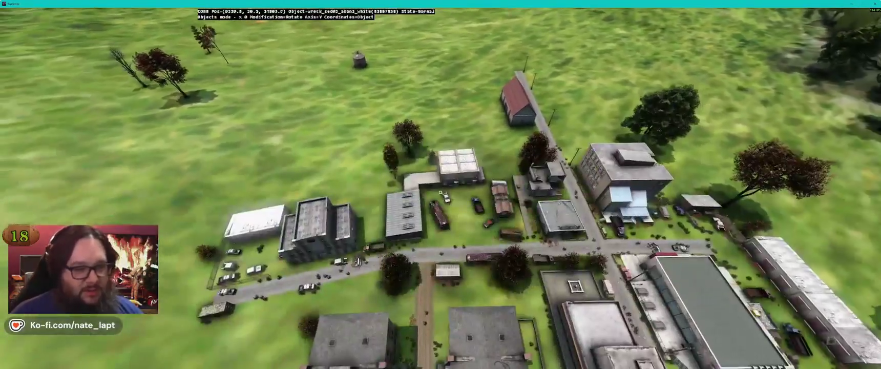
key("w")
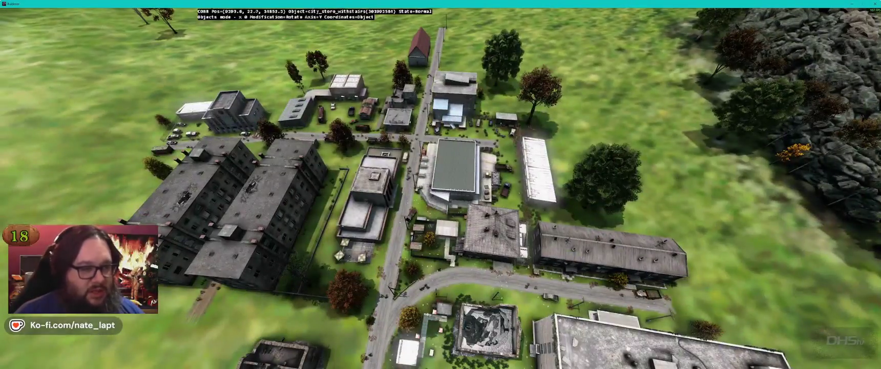
Step: Head over open grass to the coastal tower and church, ending below the rocky hill
key("w")
key("w")
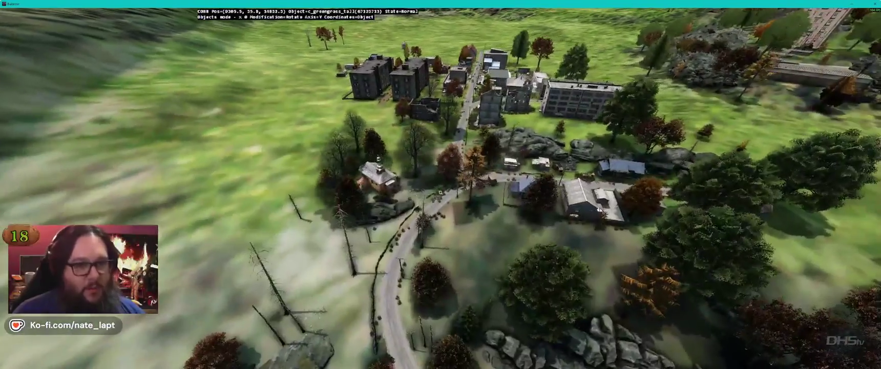
key("w")
key("w")
key("w")
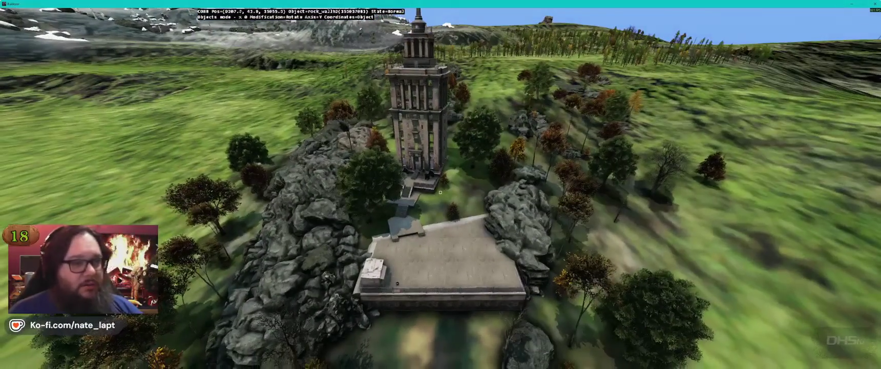
key("w")
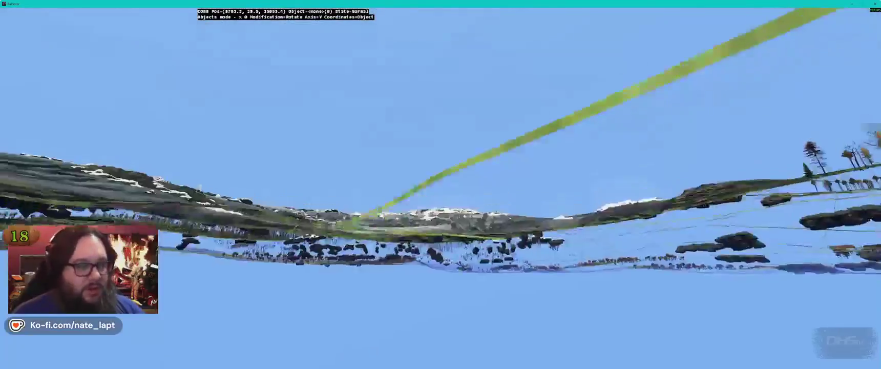
key("w")
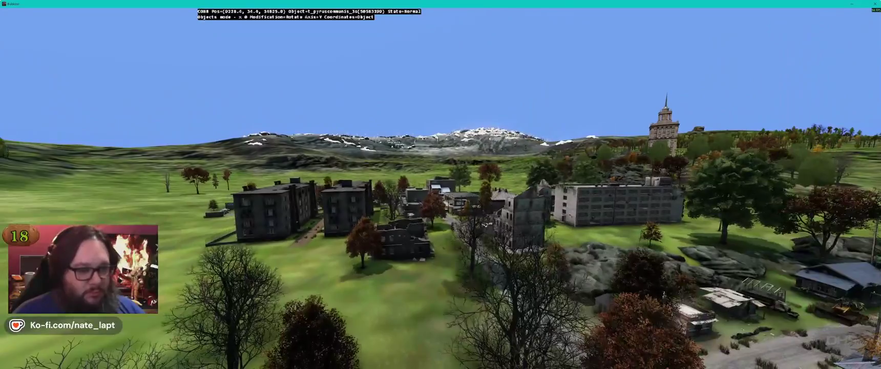
key("w")
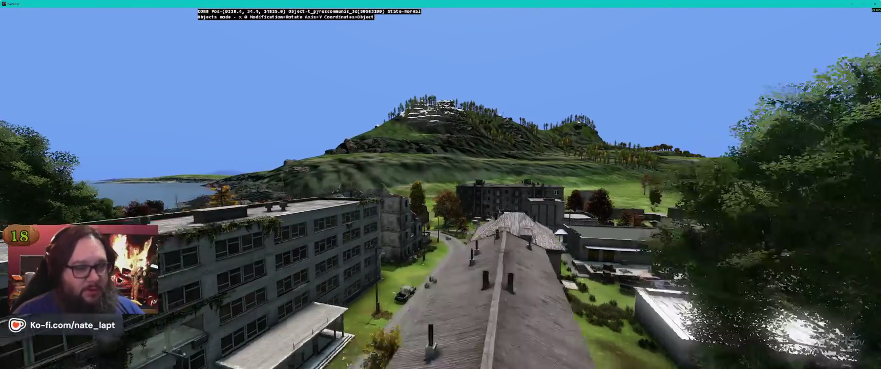
key("w")
key("w")
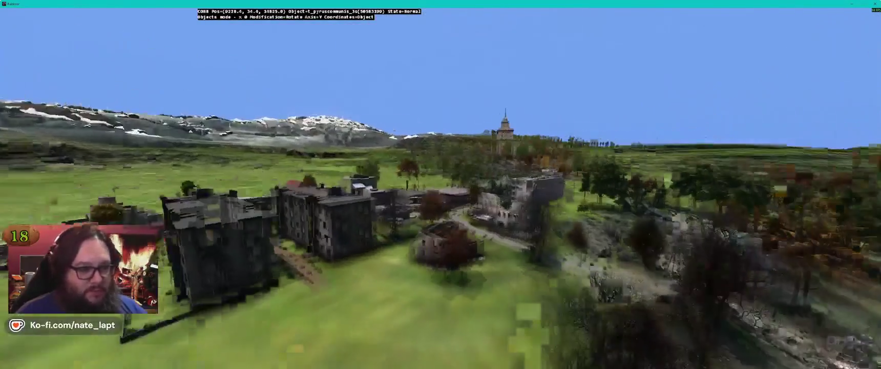
key("w")
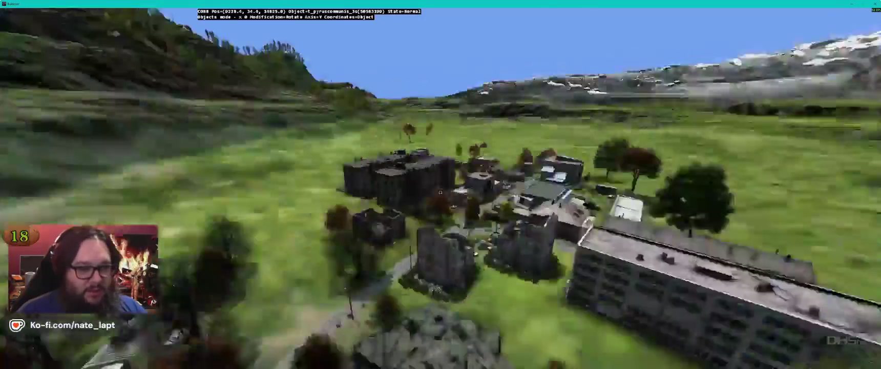
key("w")
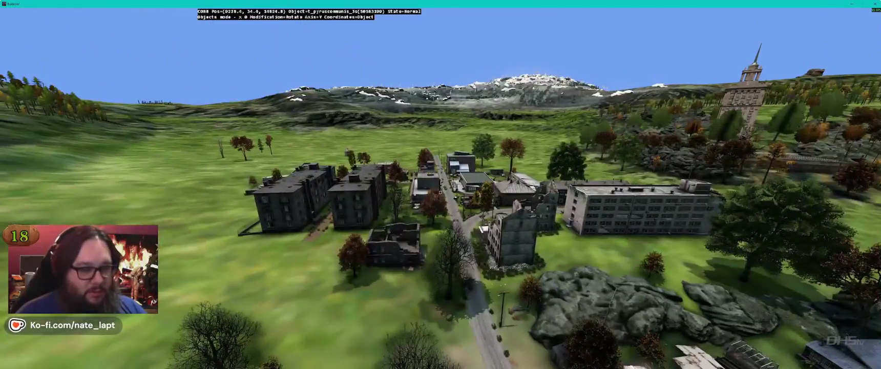
key("w")
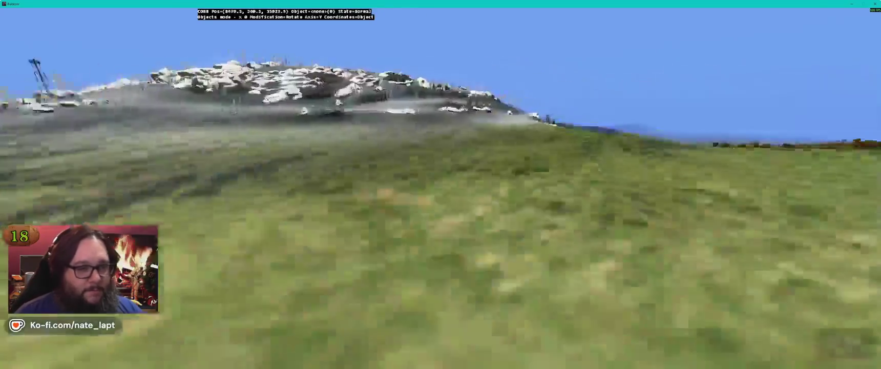
key("w")
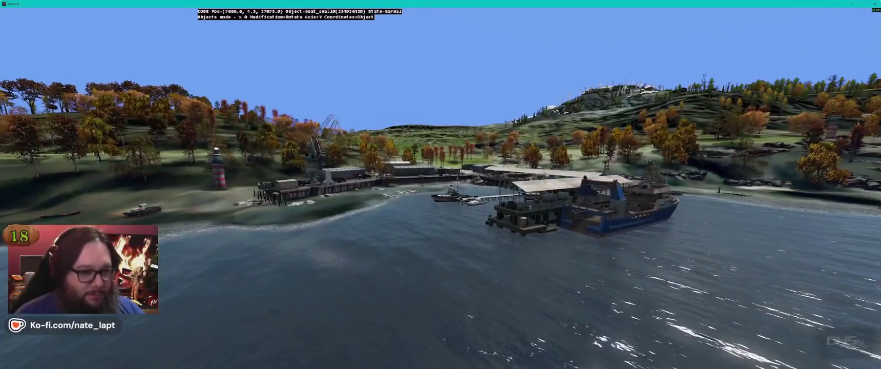
Step: Fly over the harbour buildings and warehouses, then follow the concrete pier down beside its wall
key("w")
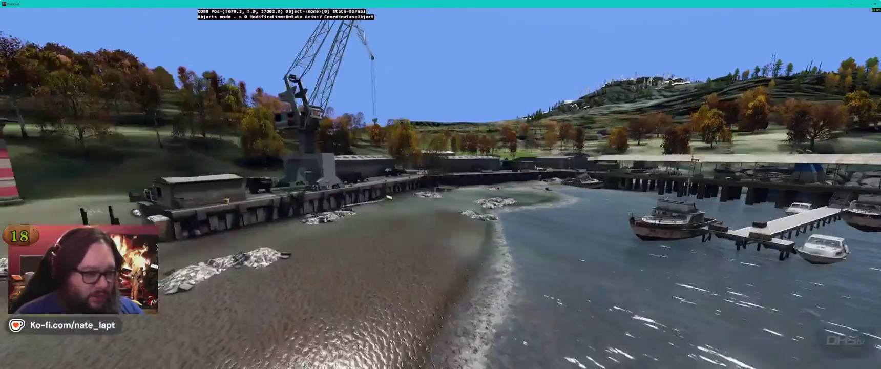
key("w")
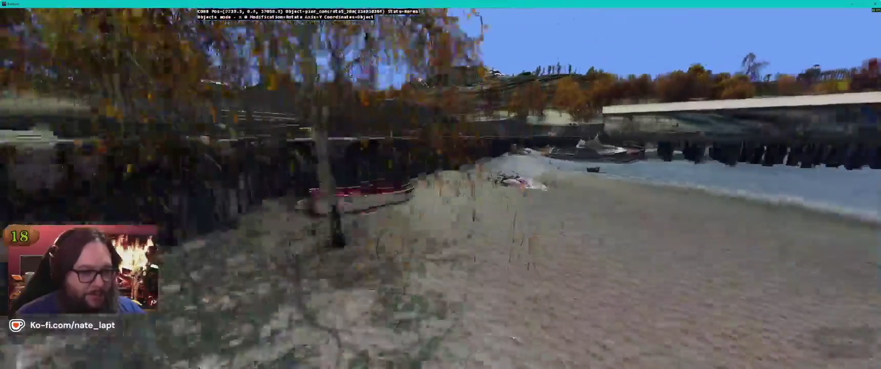
key("w")
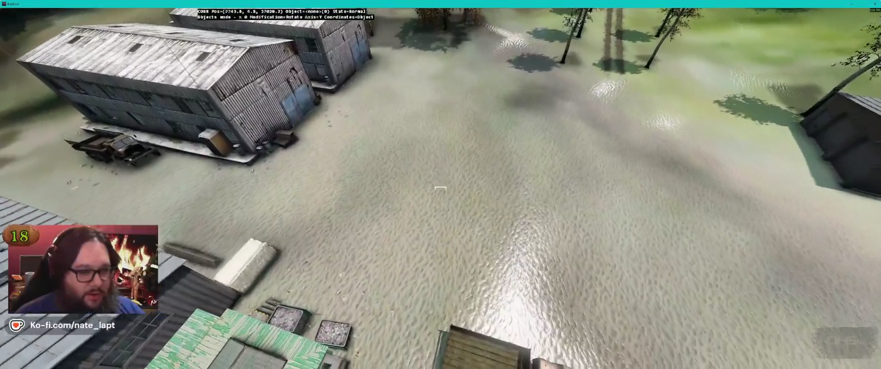
key("w")
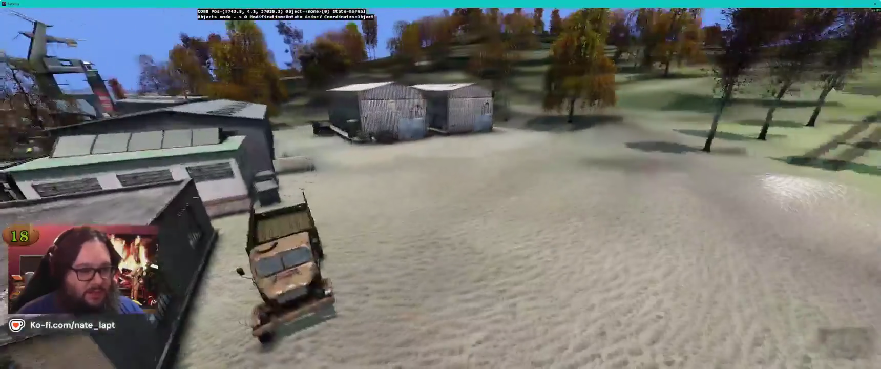
key("w")
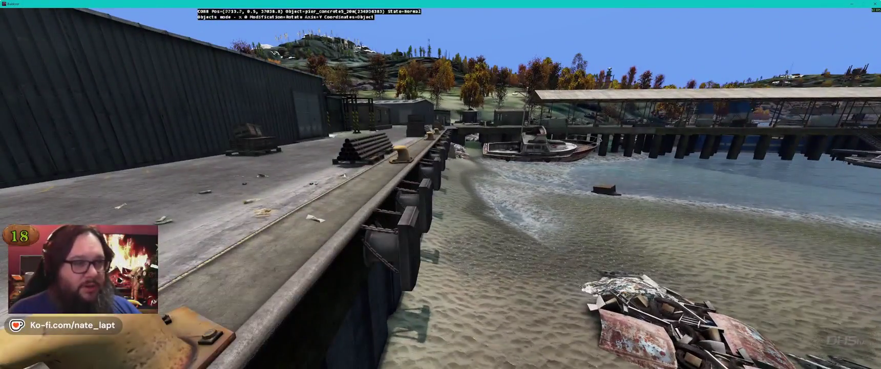
key("d")
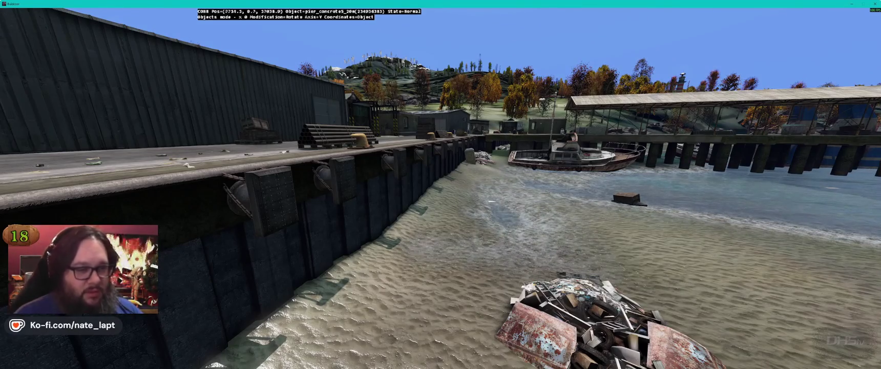
Step: Check the small boat, the blue ship and the rocky harbour shoreline, then rise over the flooded village
key("w")
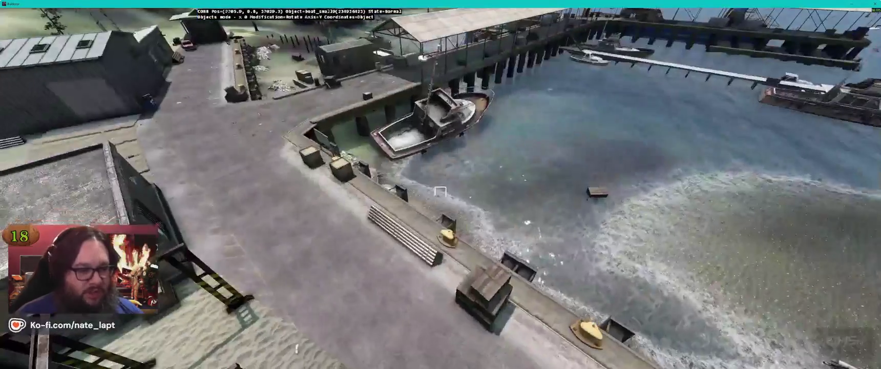
key("w")
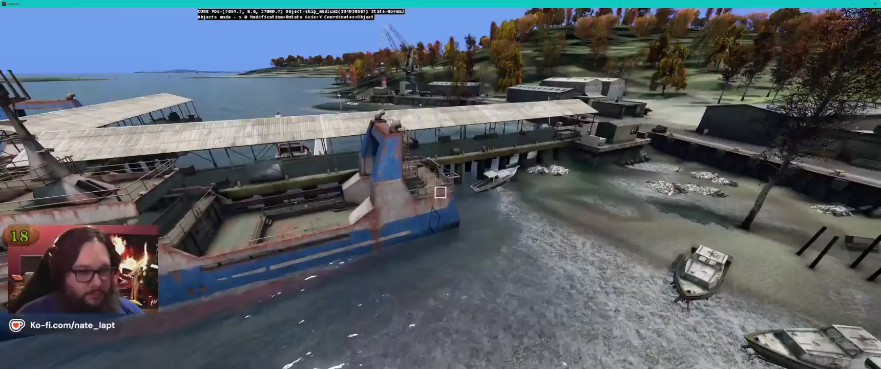
key("w")
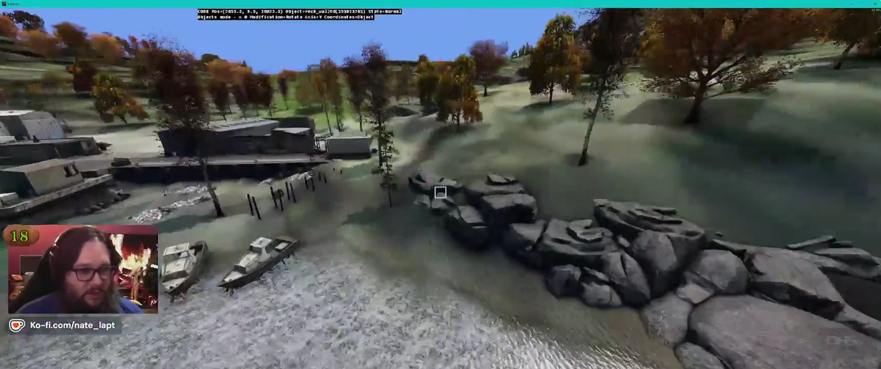
key("w")
key("w")
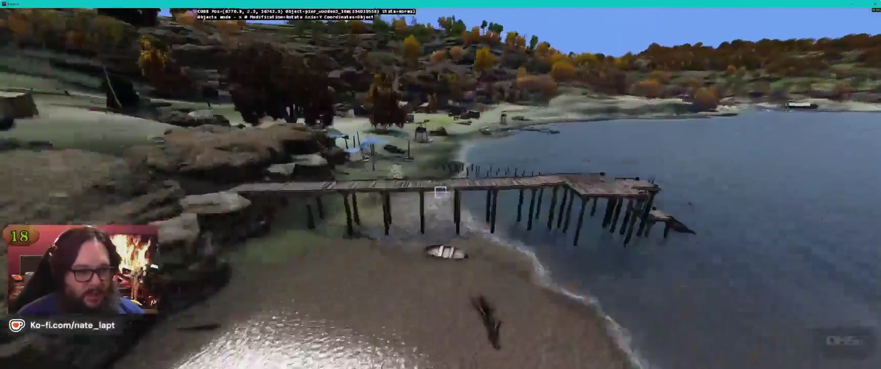
key("w")
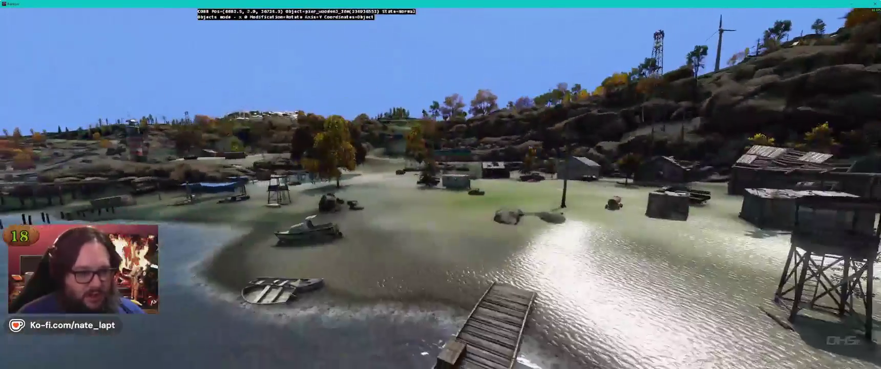
key("w")
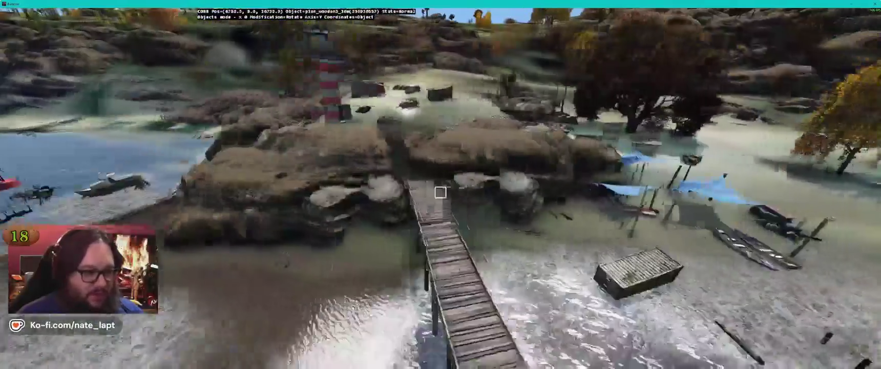
Step: Sweep over the watchtower beach, piers and waterside huts, then head across the beach toward the walled compound
key("w")
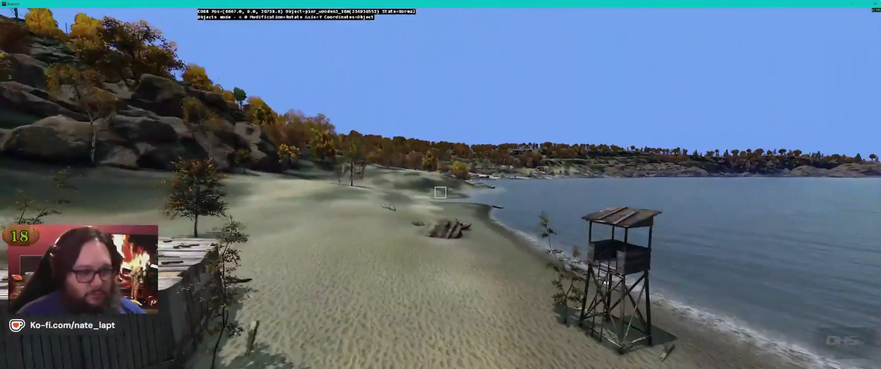
key("w")
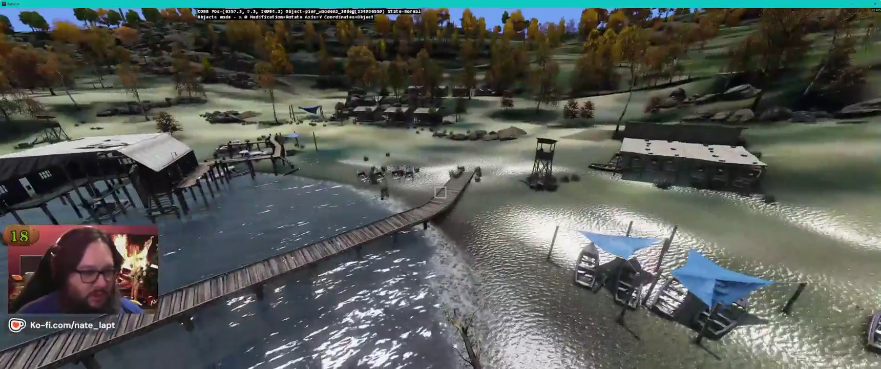
key("w")
key("w")
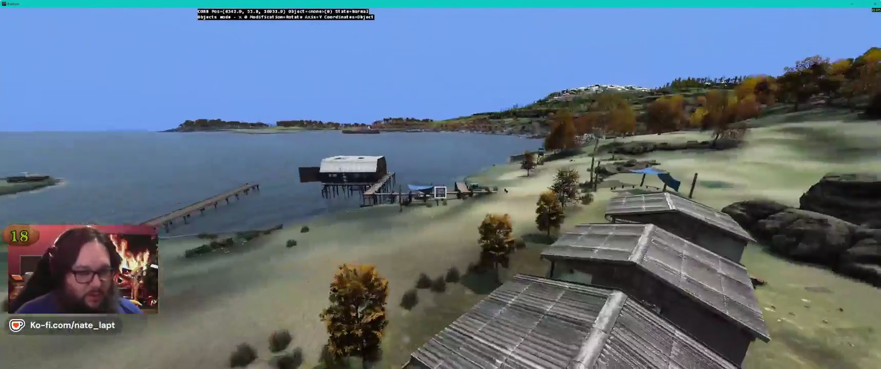
key("w")
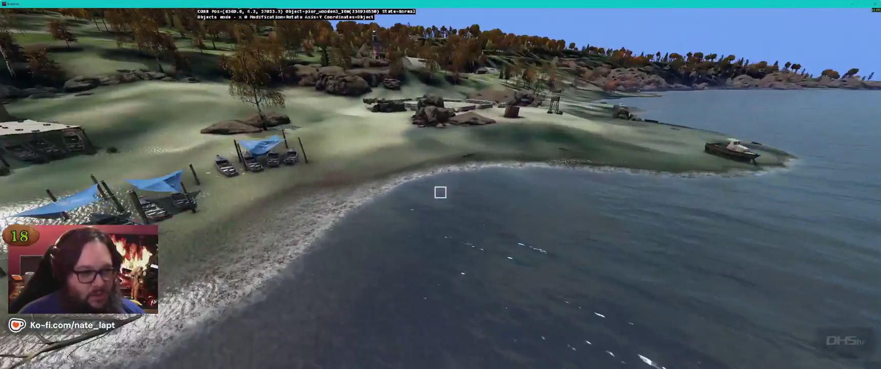
key("w")
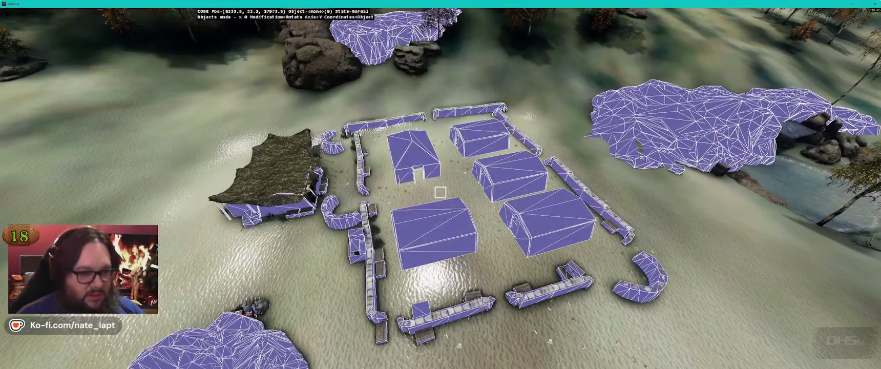
Step: Circle in close over the walled compound, then fly along the beach and inland to the hangar field
key("w")
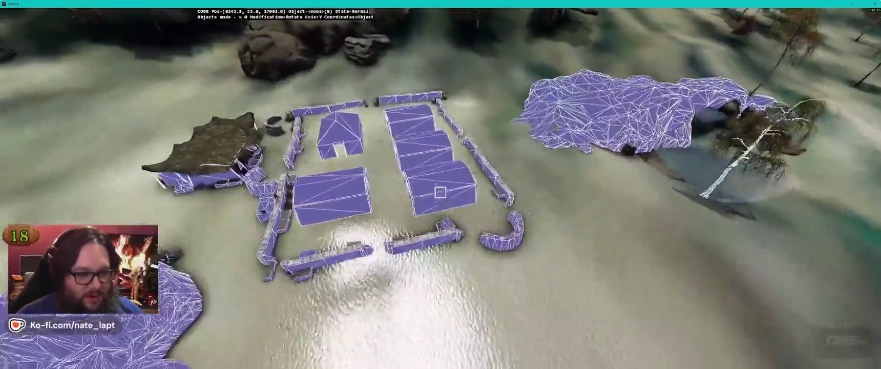
key("w")
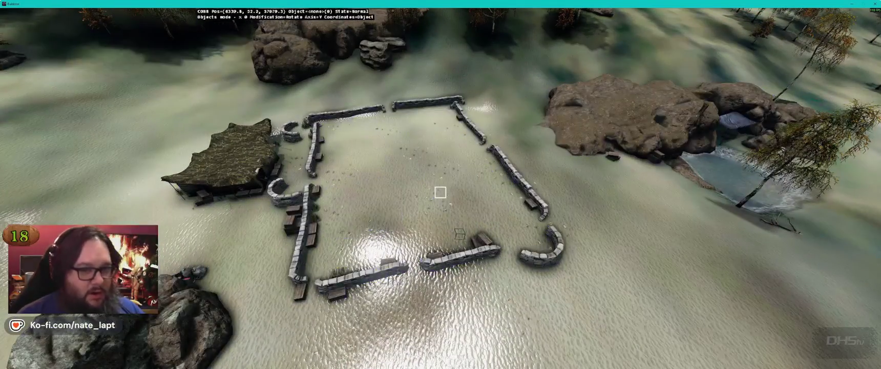
key("w")
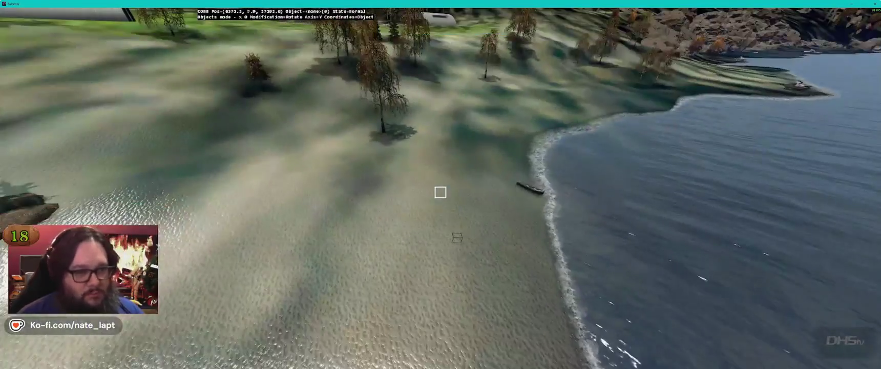
key("w")
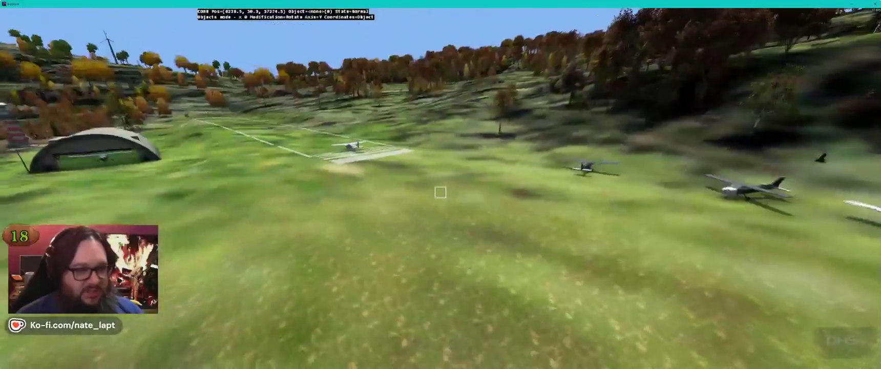
Step: Drop low by the parked planes, circle the dark Cessna and take a broadside view of the white Cessna
key("w")
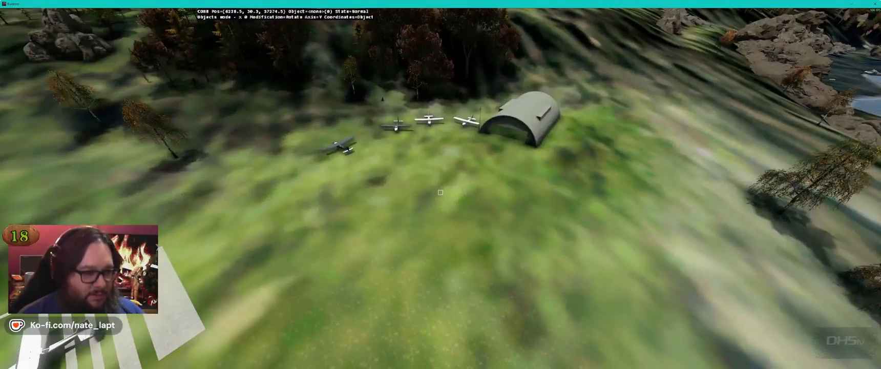
key("w")
key("z")
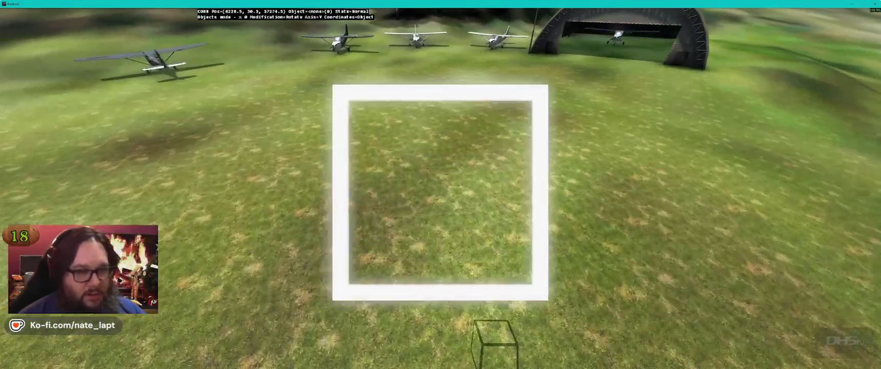
key("w")
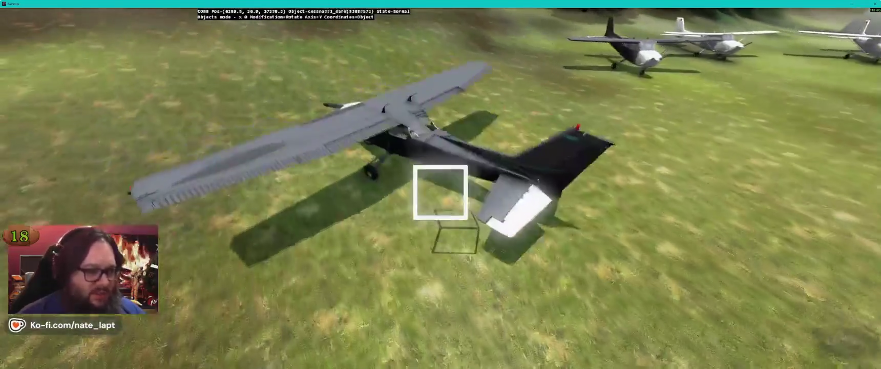
key("d")
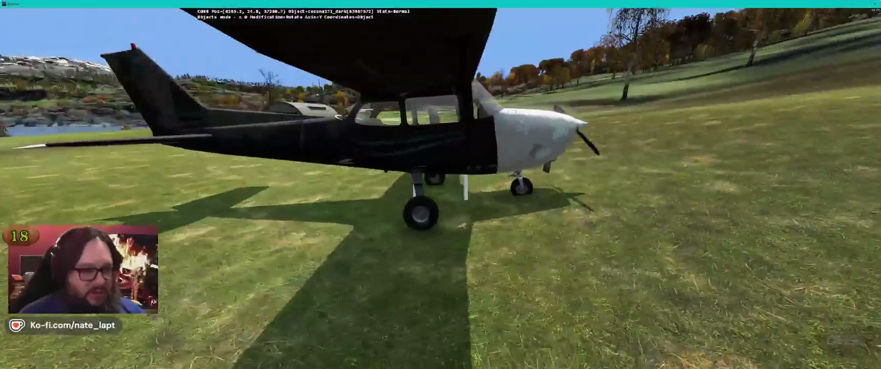
key("w")
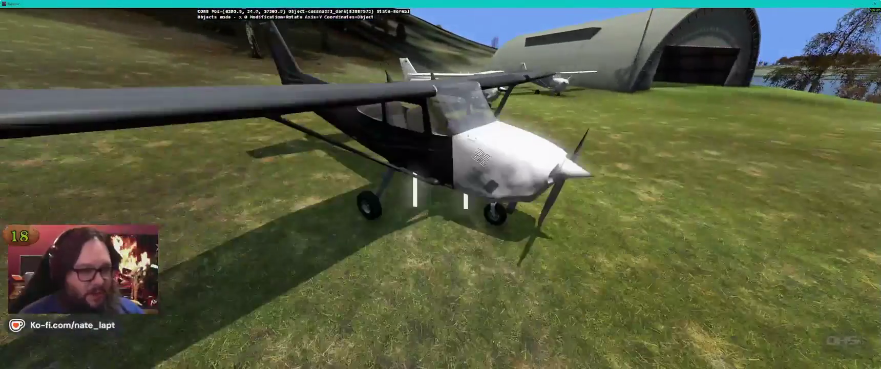
key("a")
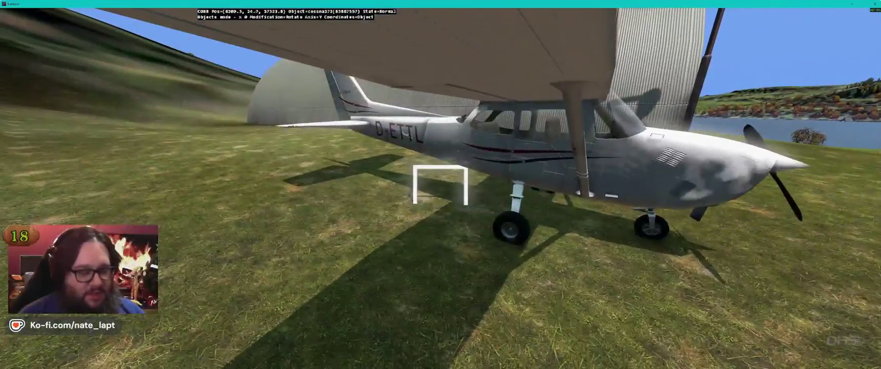
Step: Inspect the hangar interior and circle closely around the N345YZ Cessna
key("w")
key("s")
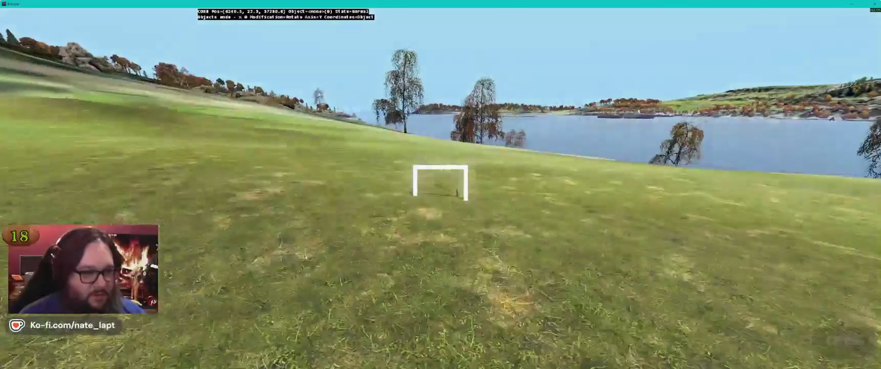
key("w")
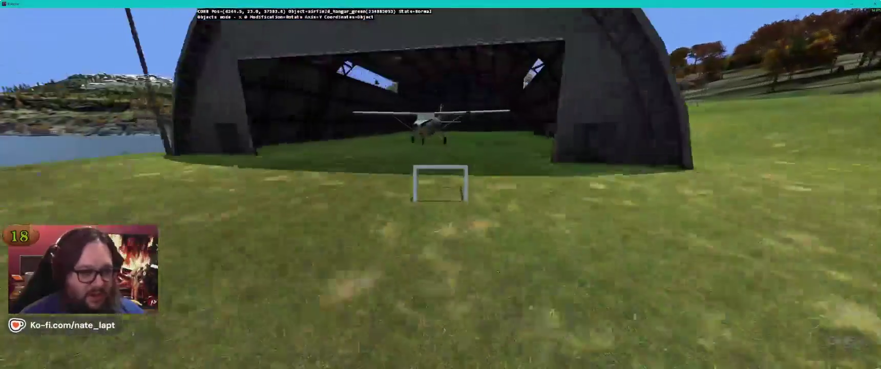
key("s")
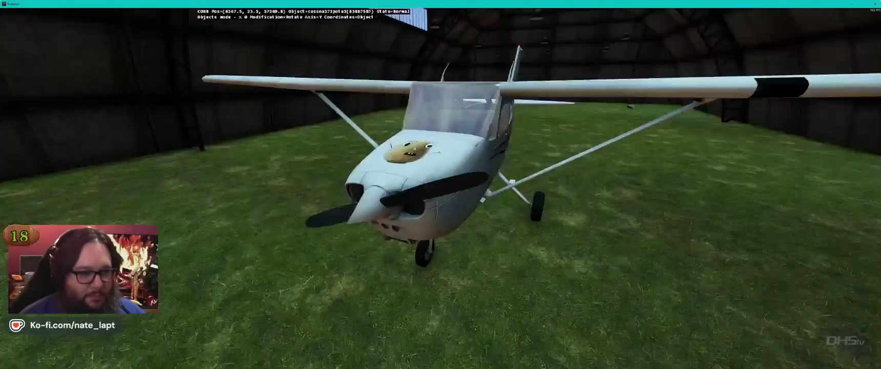
key("w")
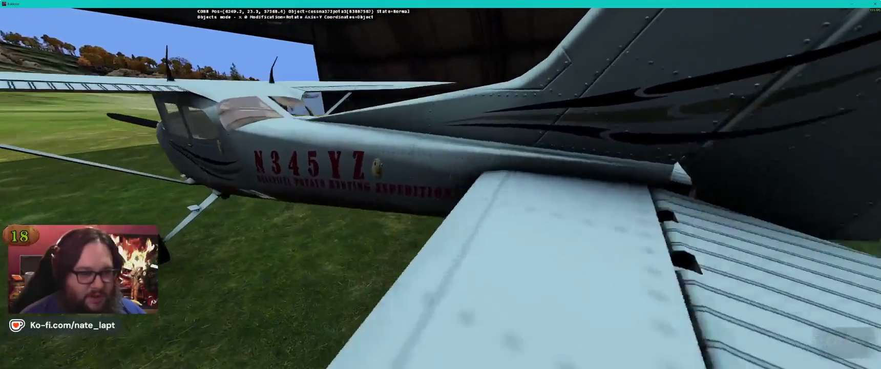
key("a")
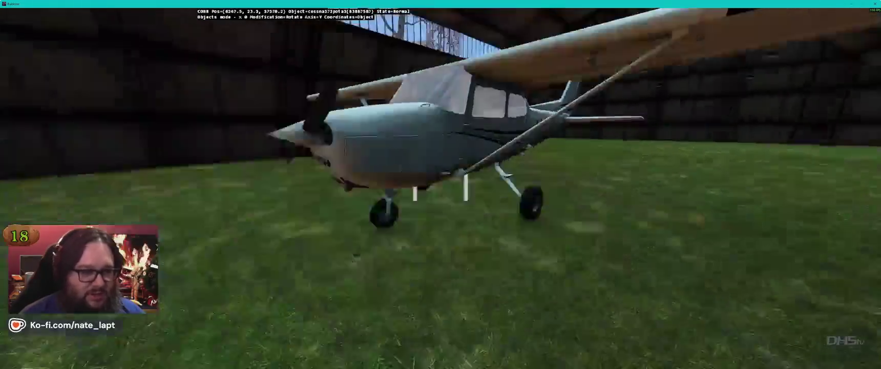
key("d")
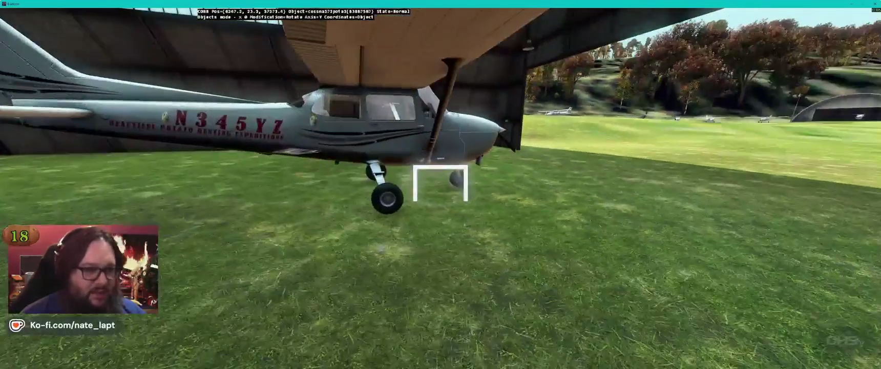
key("d")
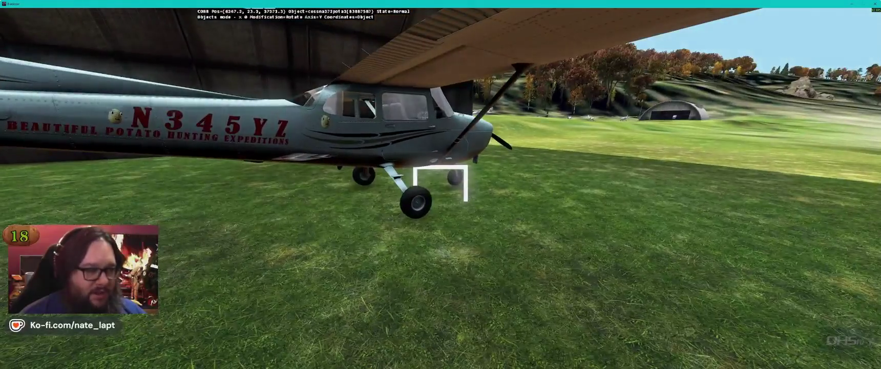
Step: Back out of the hangar and orbit to the front of the runway Cessna
key("s")
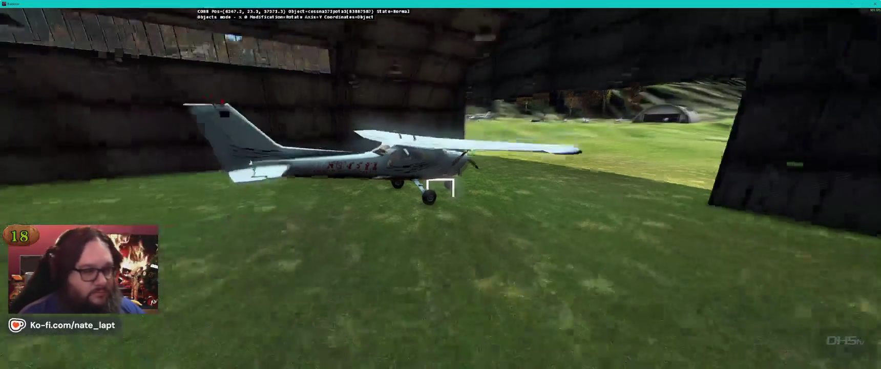
key("s")
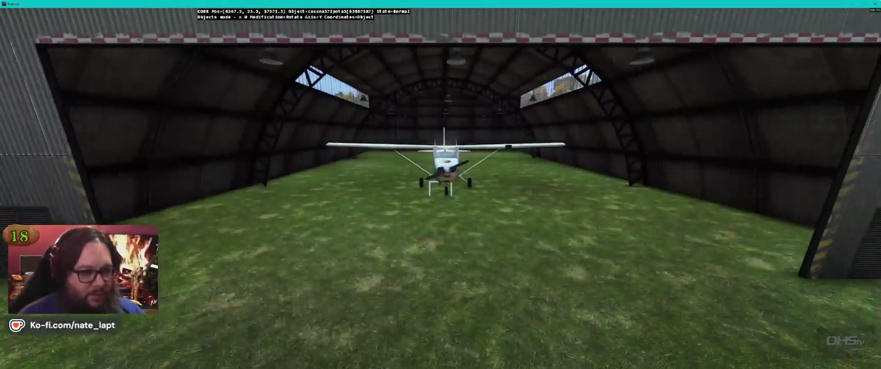
key("s")
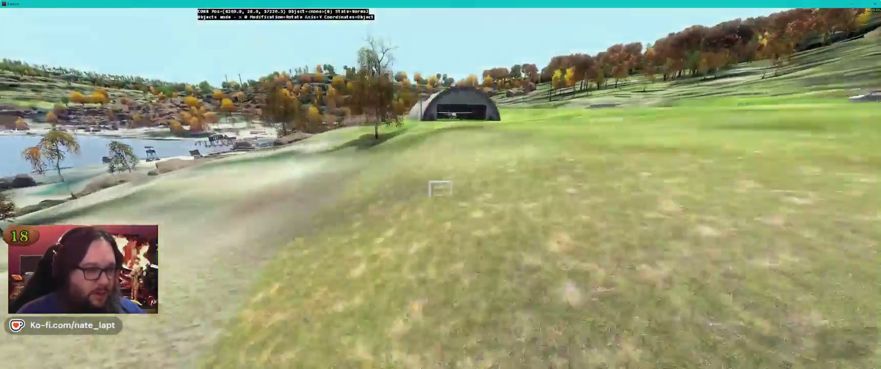
key("w")
key("Left")
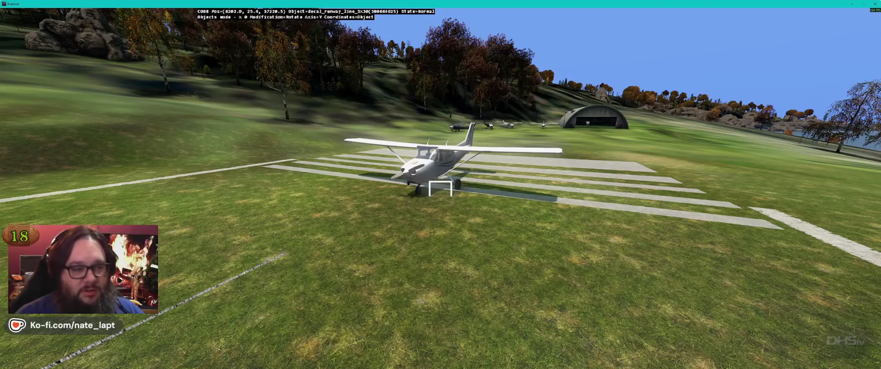
Step: Rise above the runway Cessna for an overview, then fly low along the airstrip
key("s")
key("w")
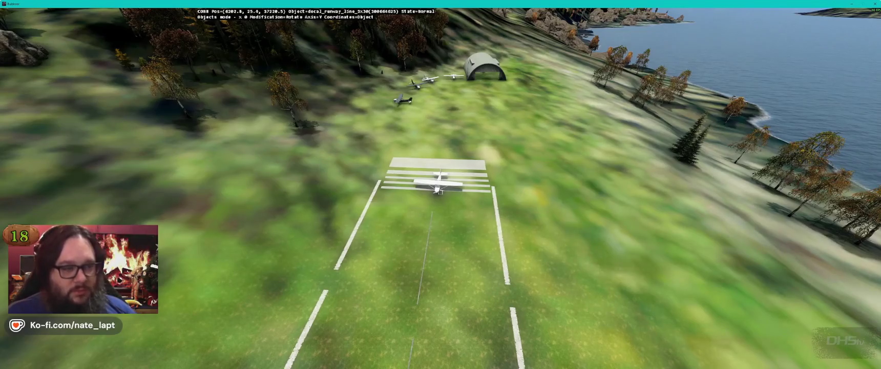
key("w")
key("w")
key("w")
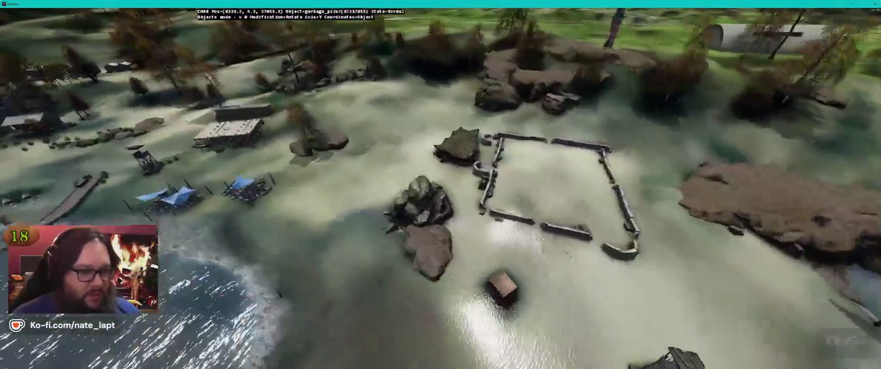
Step: Sweep past the shoreline piers and through the trees to the house, descend beside it, then rise over its roof
key("w")
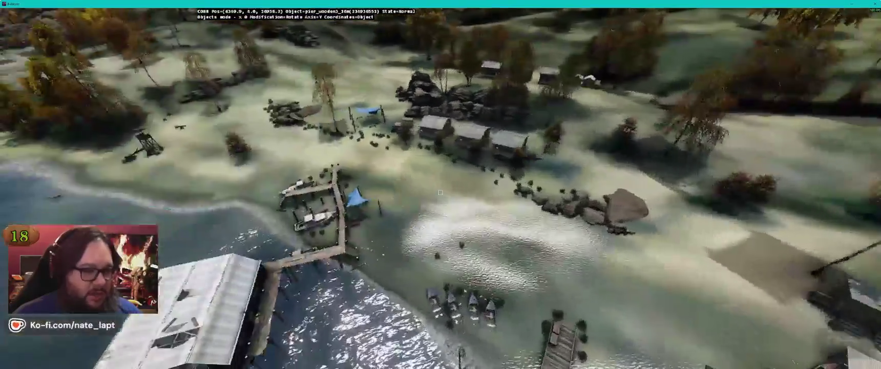
key("w")
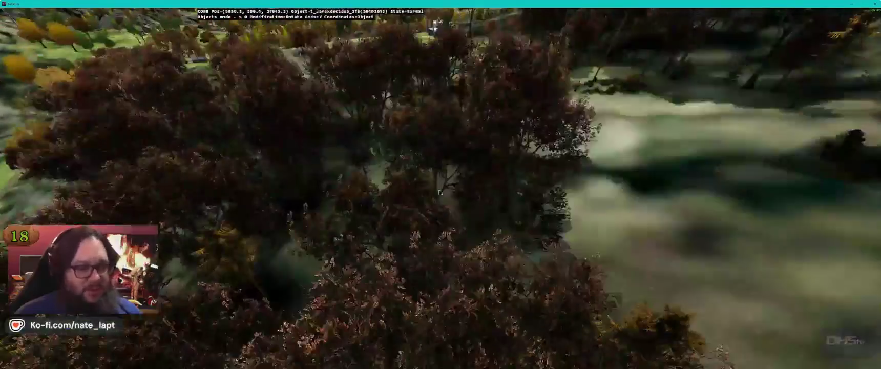
key("w")
key("w")
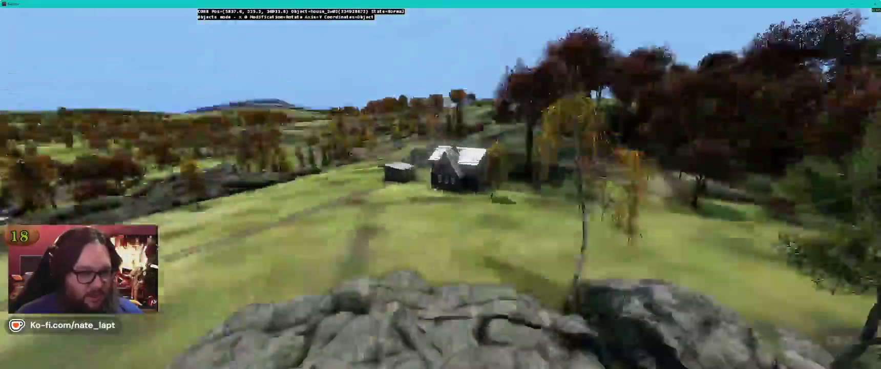
key("w")
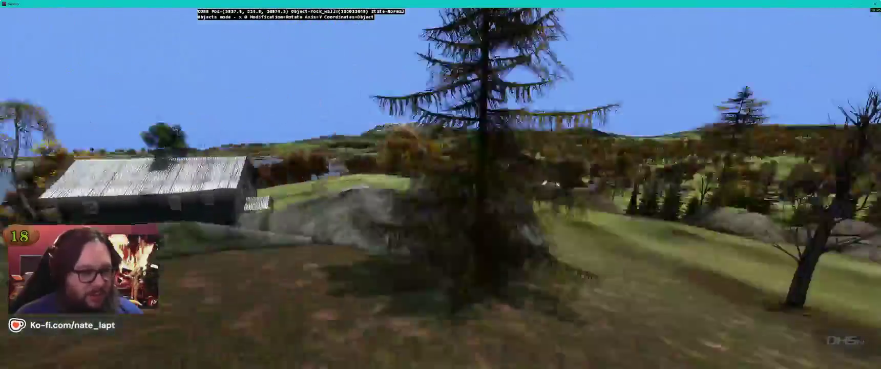
key("w")
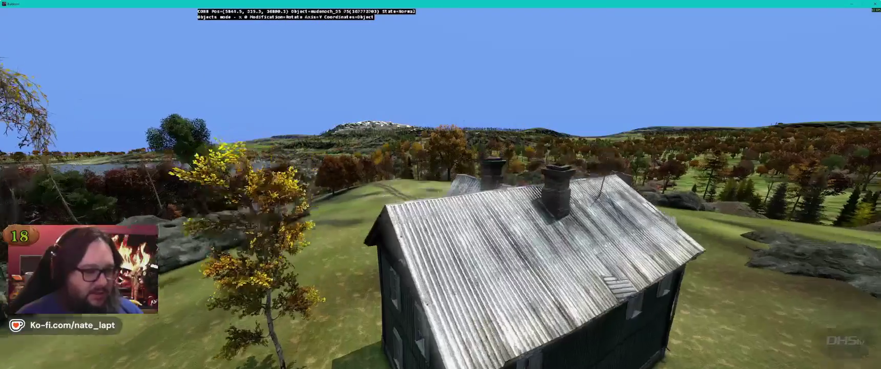
Step: Inspect the house's bare room and its window, then exit through the window onto the hillside
key("w")
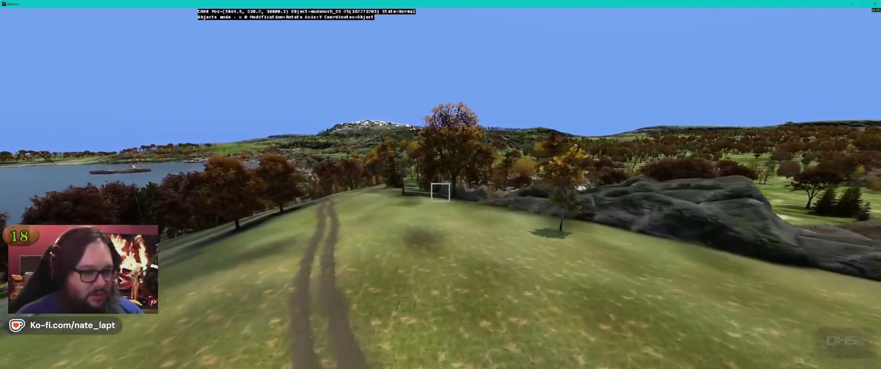
key("w")
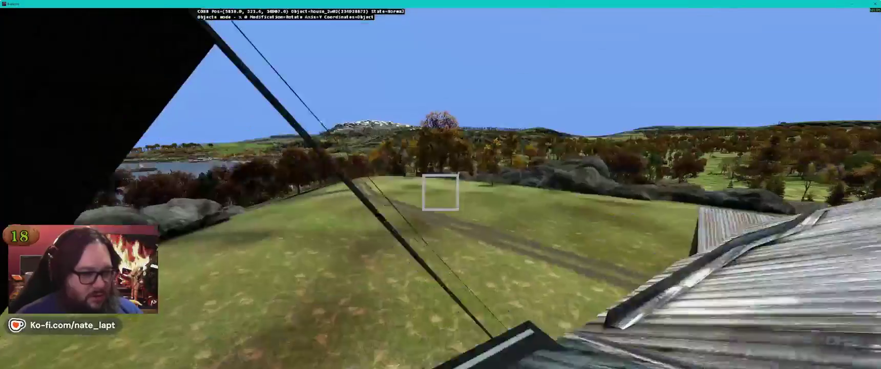
key("s")
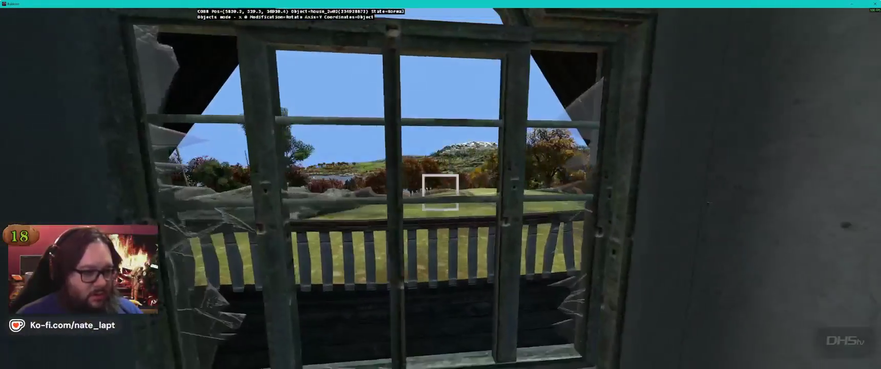
key("s")
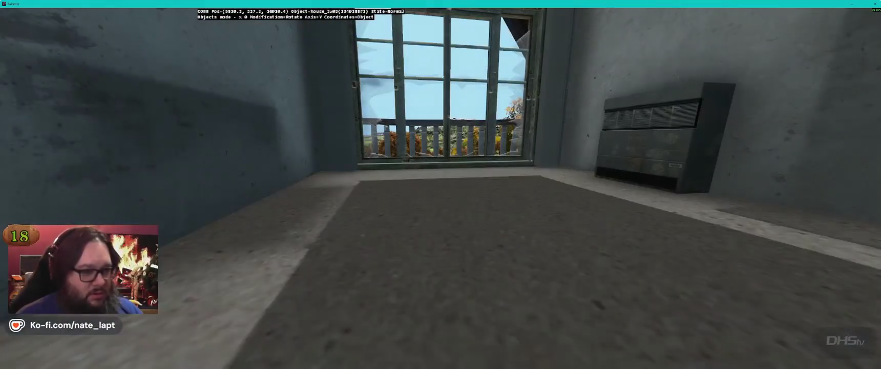
key("w")
key("a")
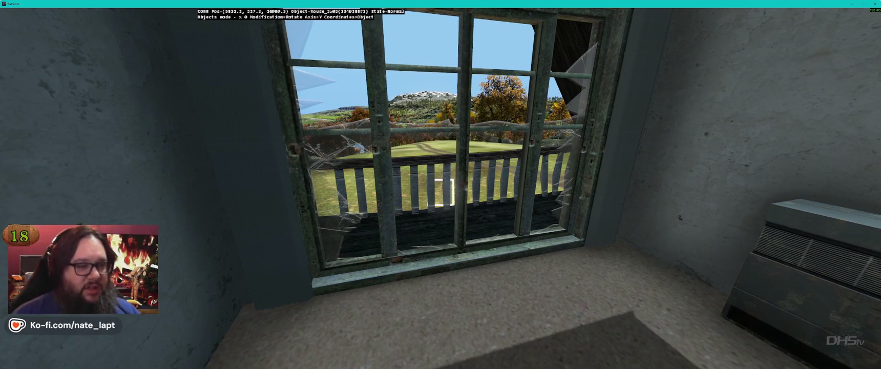
key("w")
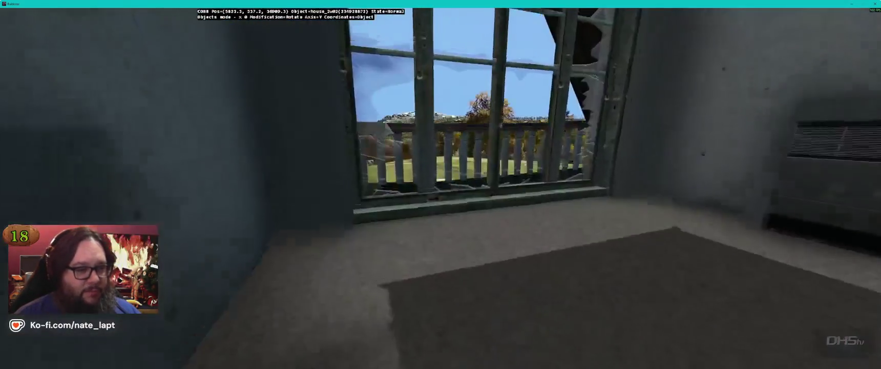
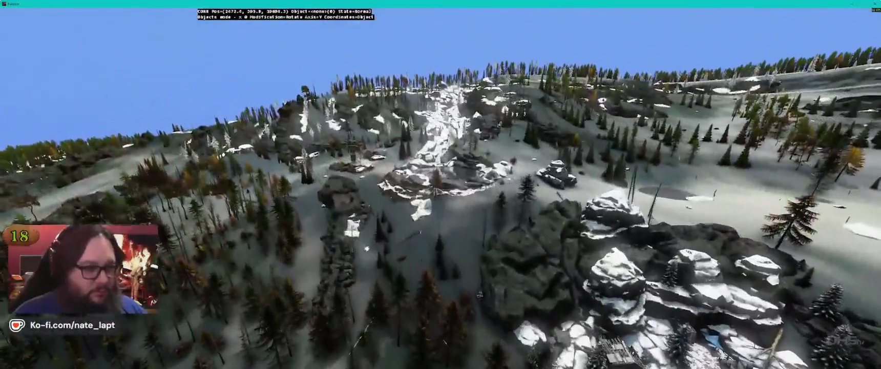
Step: Change the SetDate hour in buldozer.c from 11 to 14, checking Buldozer in between
key("alt+Tab")
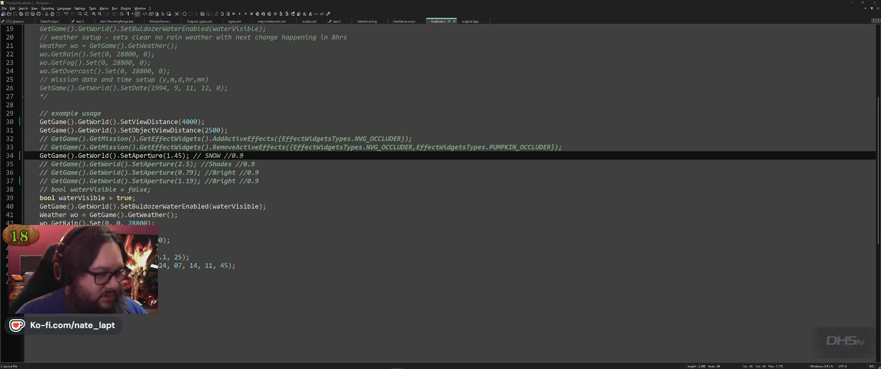
key("alt+Tab")
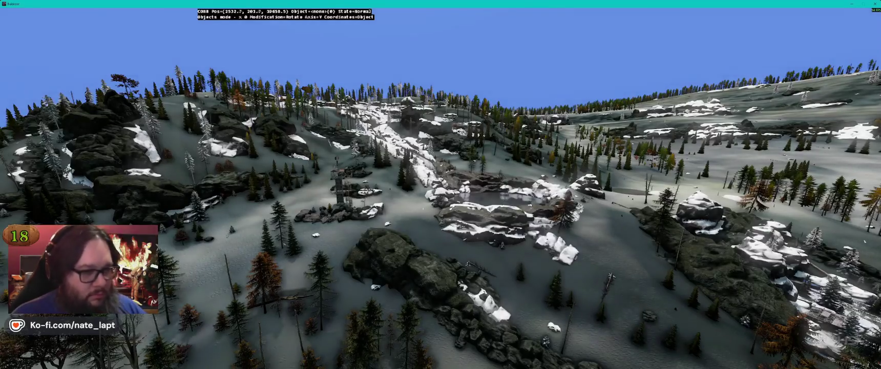
key("alt+Tab")
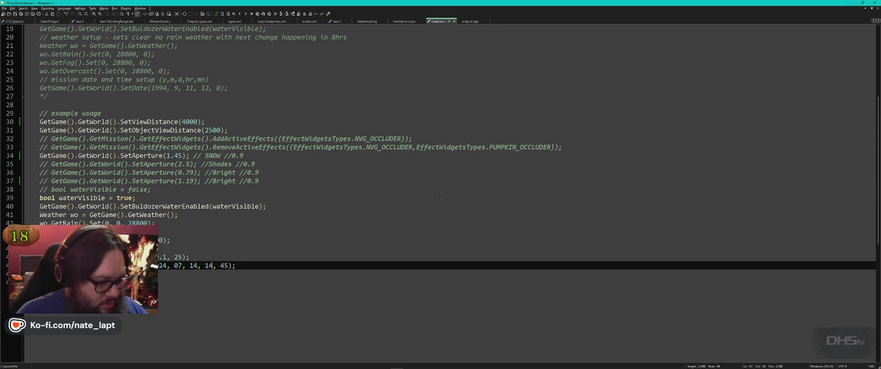
key("alt+Tab")
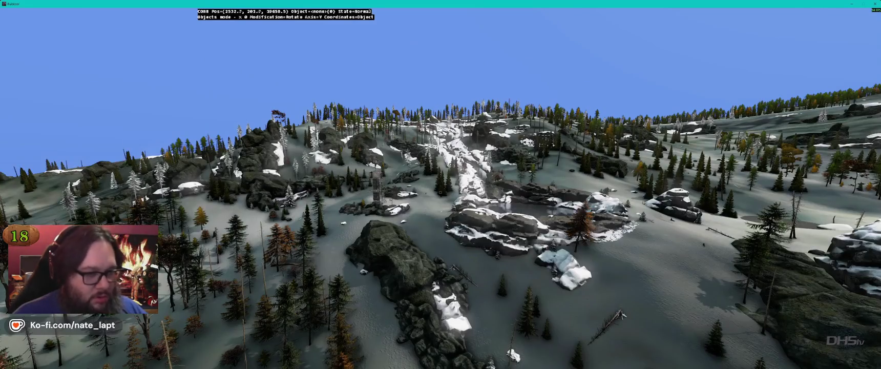
key("alt+Tab")
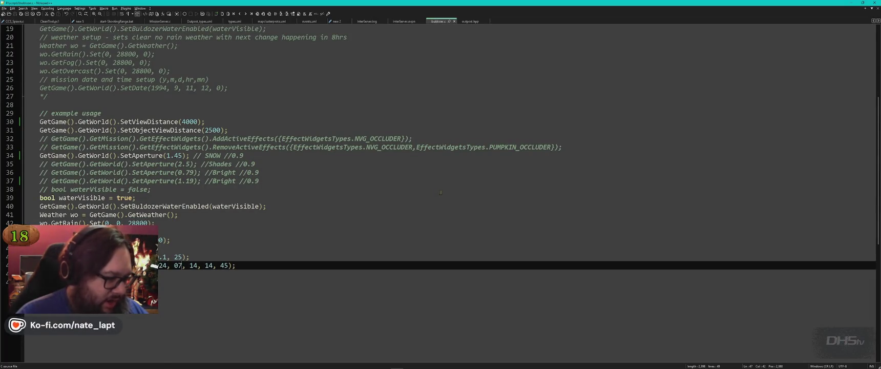
Step: In Buldozer, fly over the snowy pond and clearings down to the icy ravine
key("alt+Tab")
key("w")
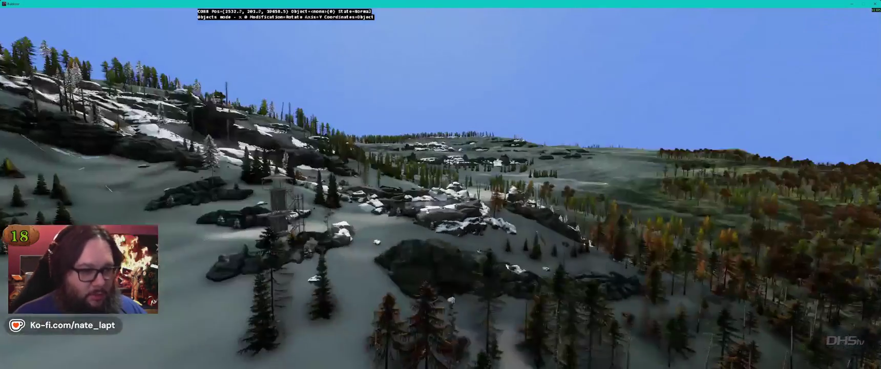
key("w")
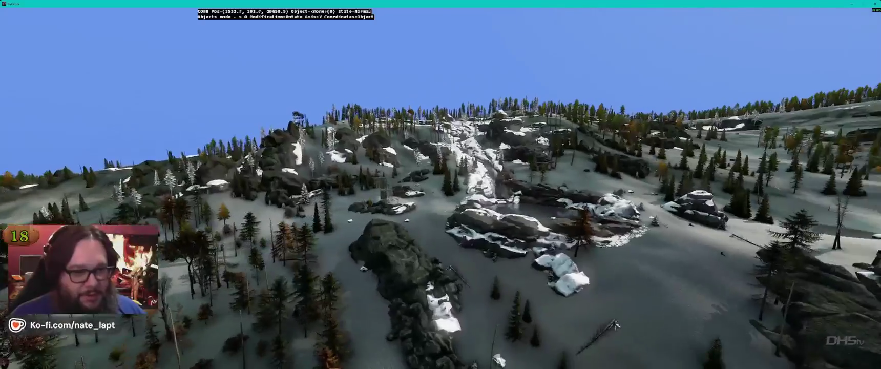
key("w")
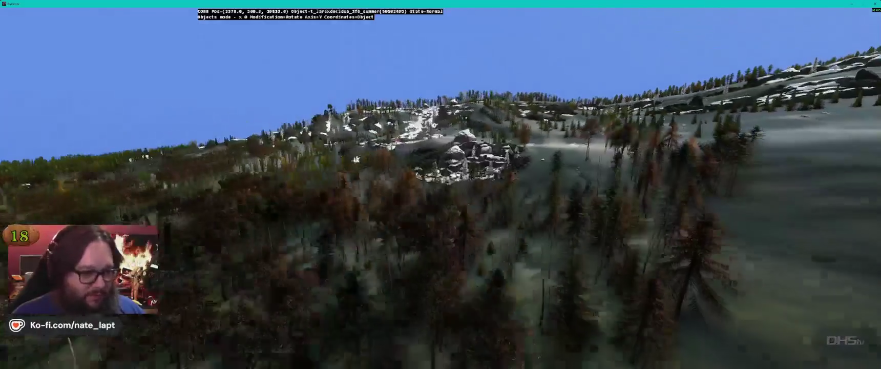
key("w")
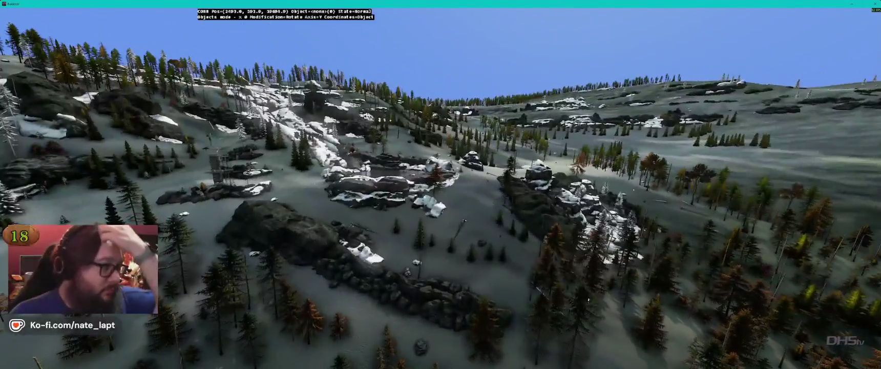
key("w")
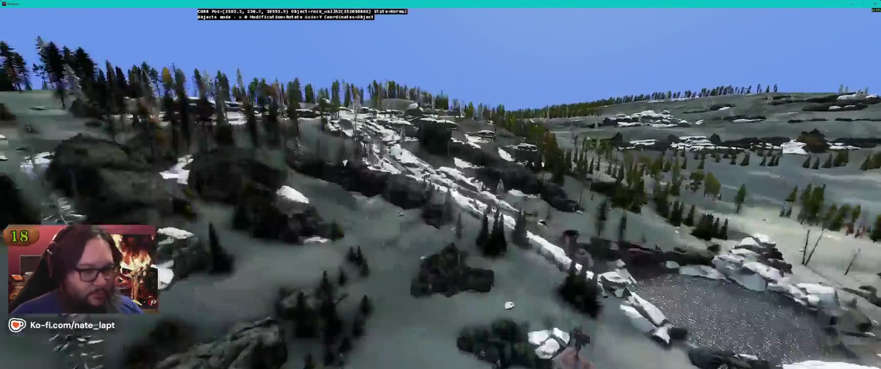
key("w")
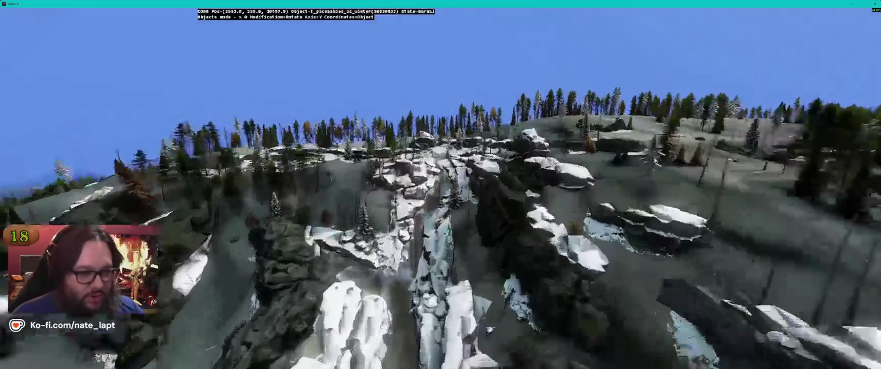
key("s")
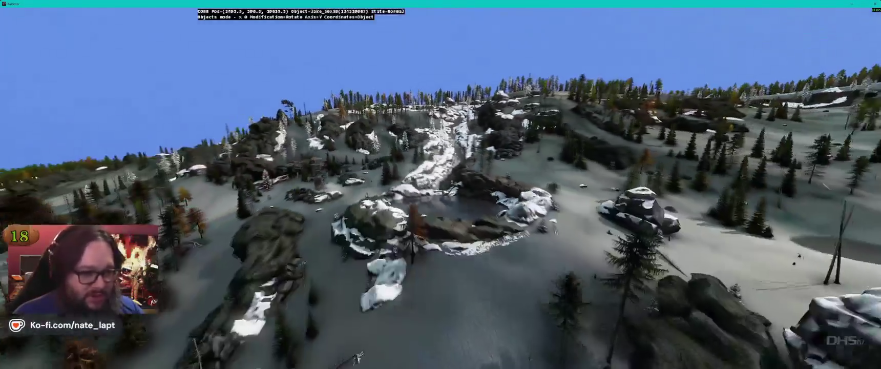
Step: Circle the frozen lake and fly around the watchtower, looking down over it
key("a")
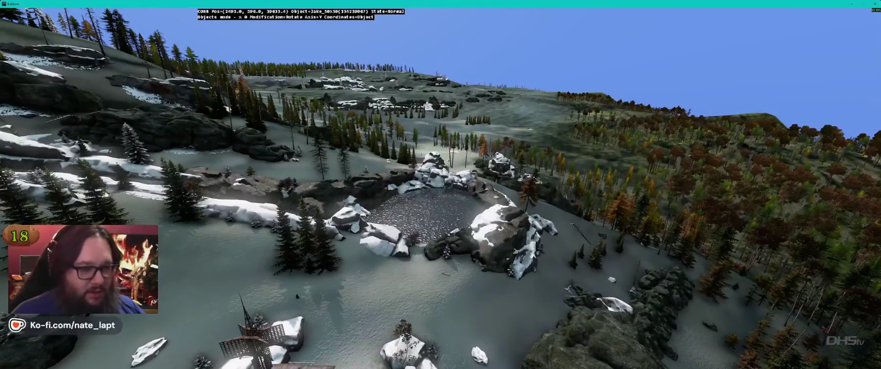
key("a")
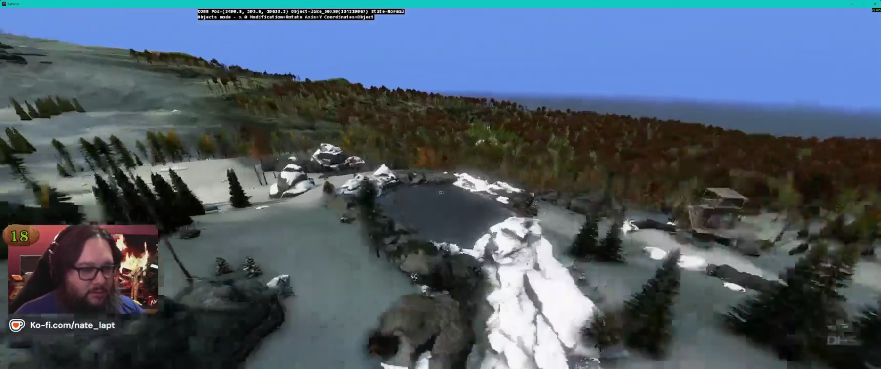
key("w")
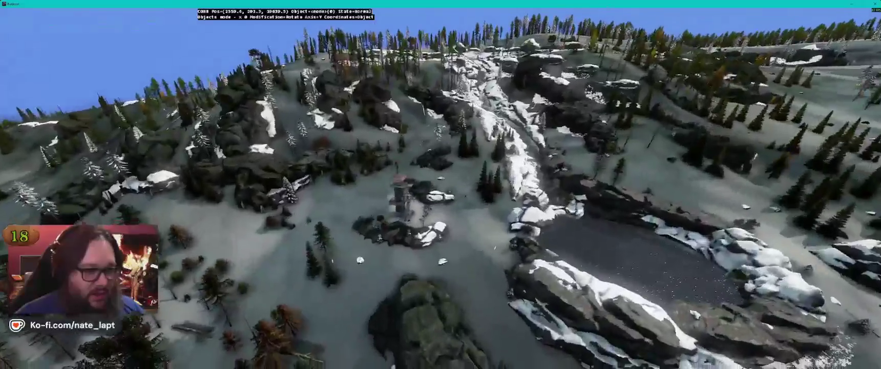
key("w")
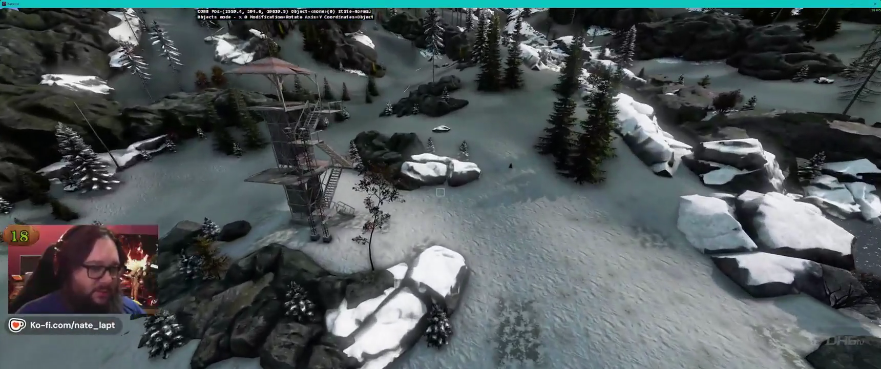
key("a")
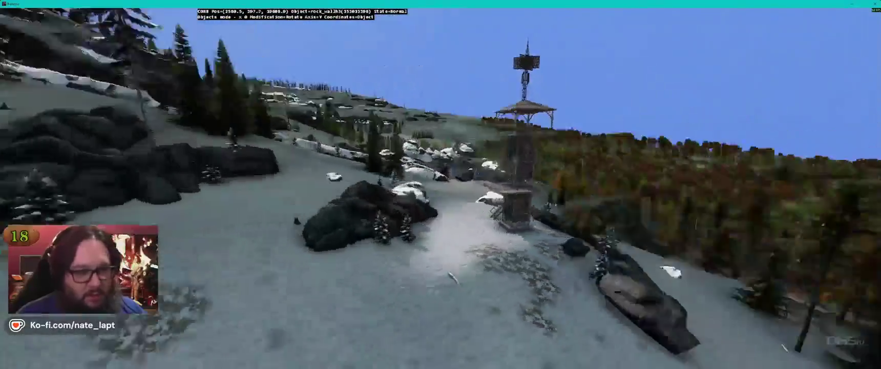
key("a")
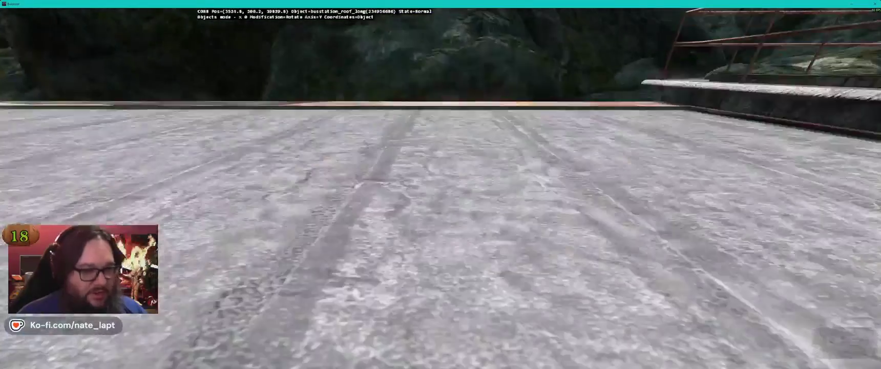
Step: Pull back from the bus station roof, fly under the bridge to the picnic table, and switch to Terrain Builder
key("s")
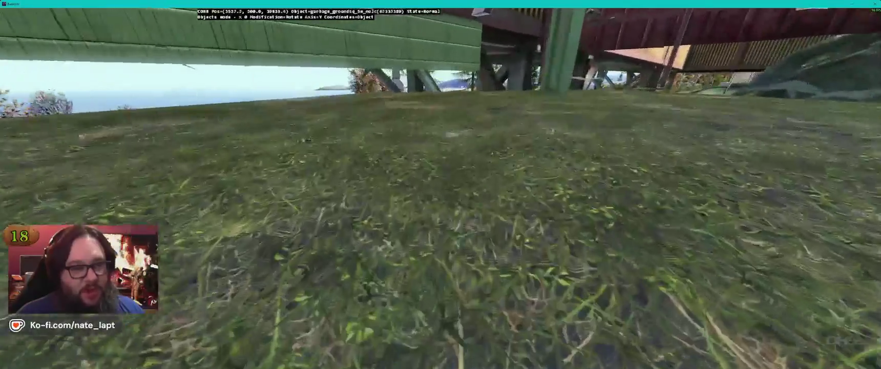
key("w")
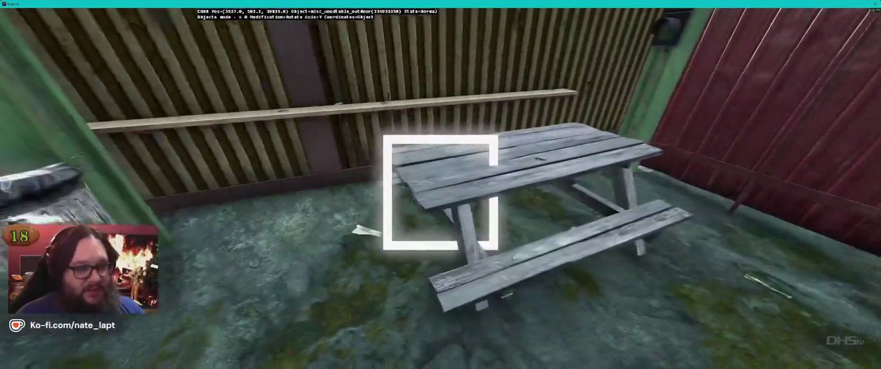
key("alt+Tab")
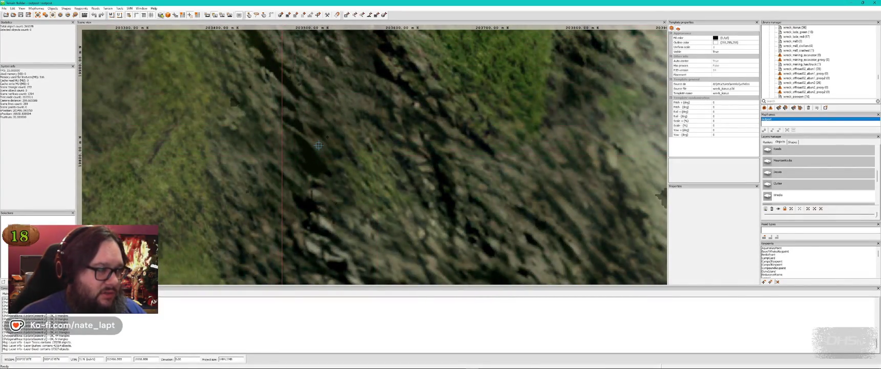
Step: Zoom in and use the Distance tool to inspect the garbage_groundsq_5m_nolc decal and rock_wall3, then check Buldozer
scroll(318, 146, "up", 6)
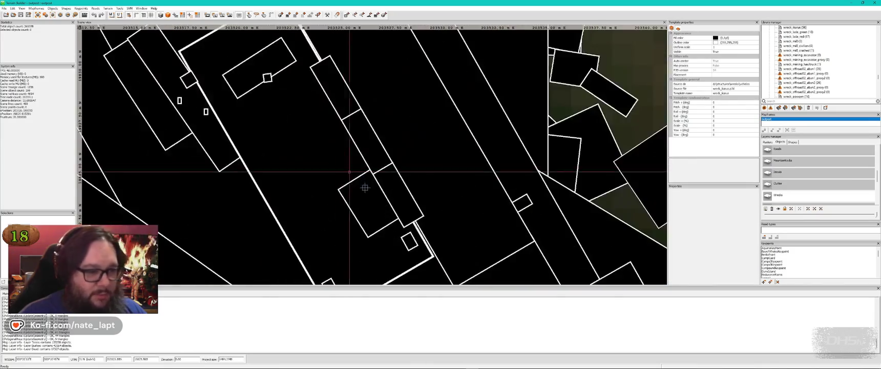
left_click(271, 14)
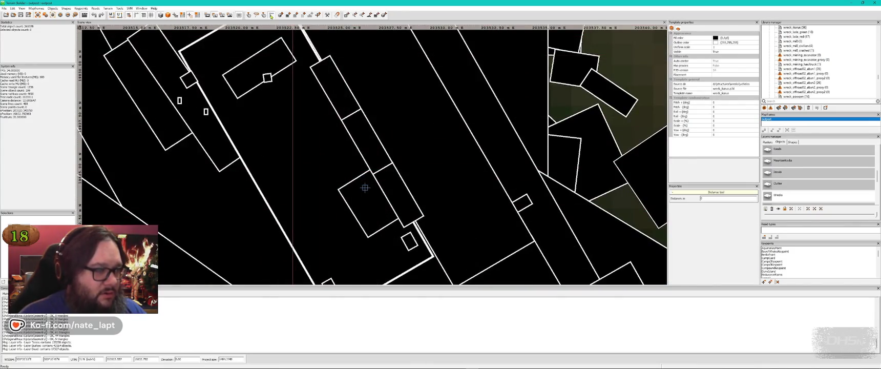
left_click(365, 195)
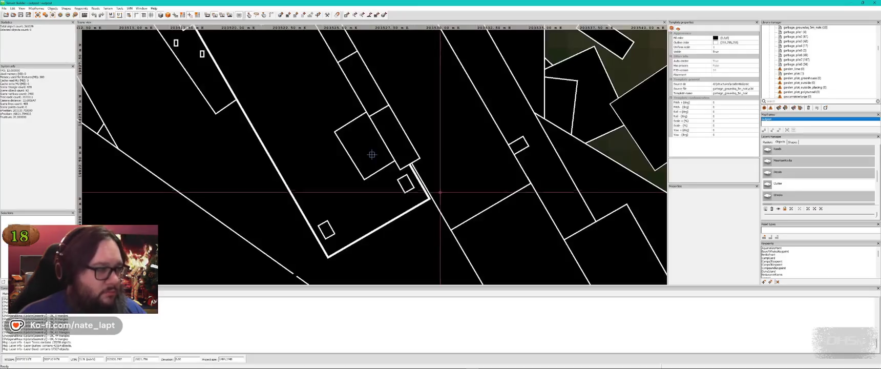
left_click(384, 127)
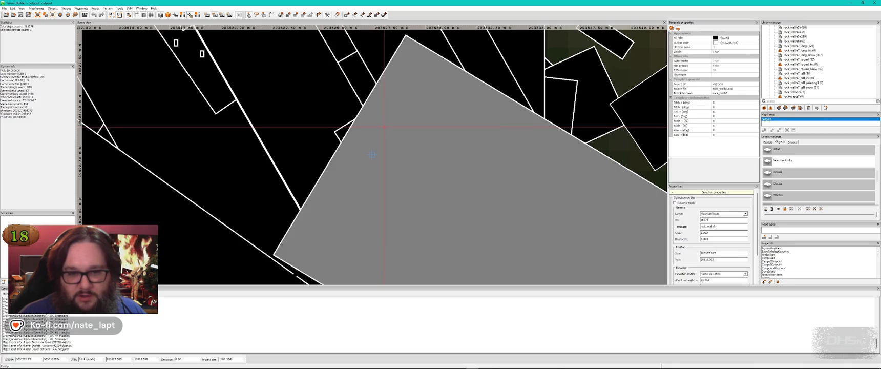
scroll(797, 173, "up", 3)
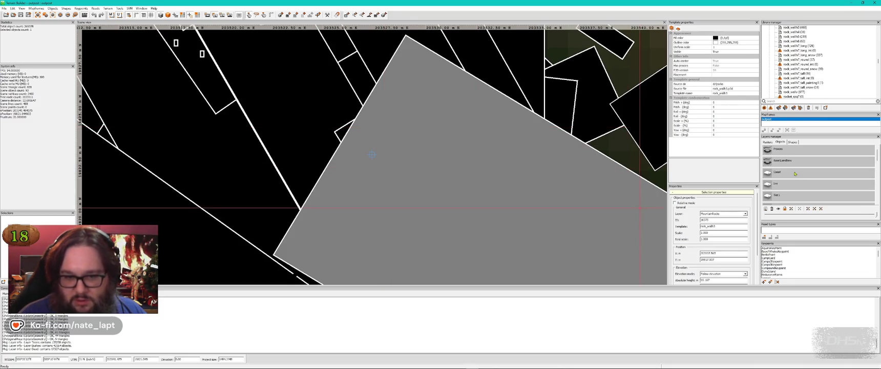
key("alt+Tab")
key("alt+Tab")
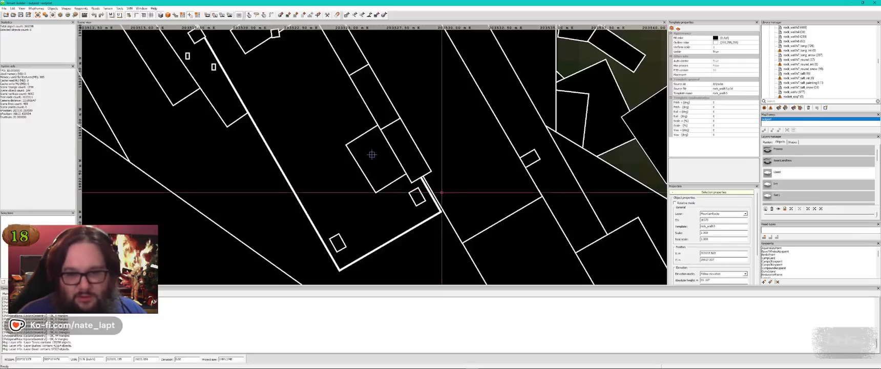
key("alt+Tab")
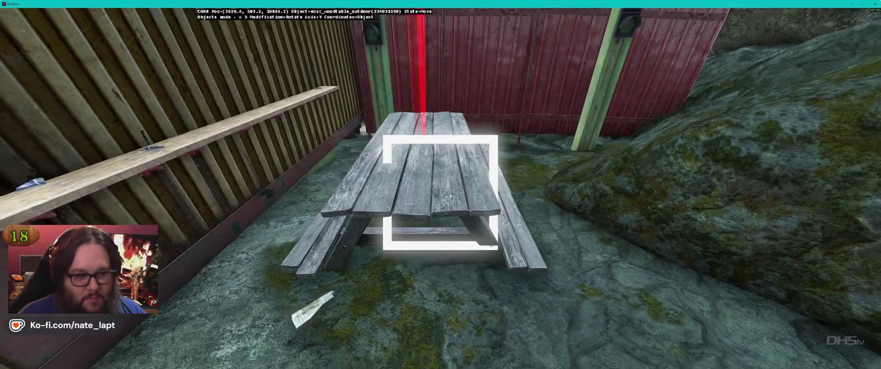
left_click_drag(440, 191, 440, 192)
key("Up")
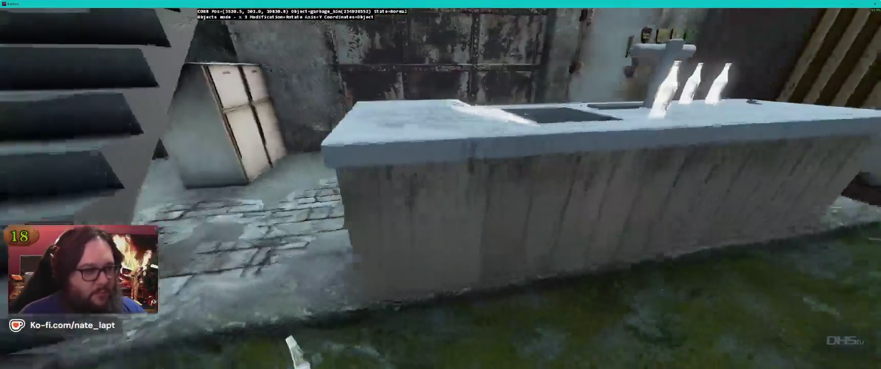
left_click_drag(441, 192, 440, 191)
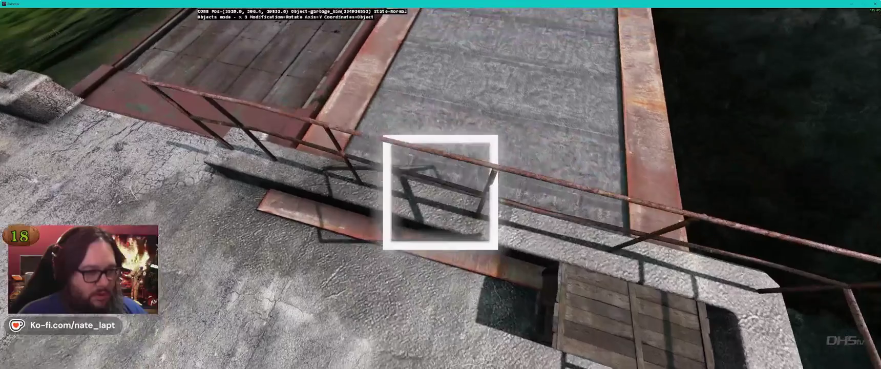
left_click_drag(440, 192, 440, 192)
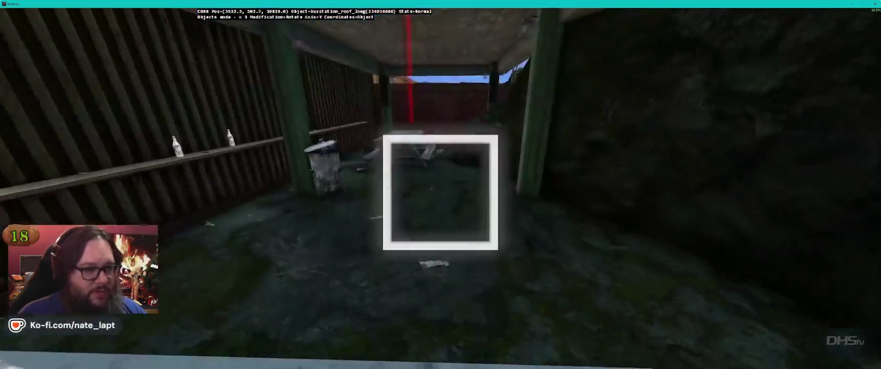
left_click_drag(440, 192, 440, 192)
Step: Move the paper sheet inside the outhouse onto the back wall above the seat
key("w")
key("s")
left_click_drag(407, 161, 440, 172)
key("s")
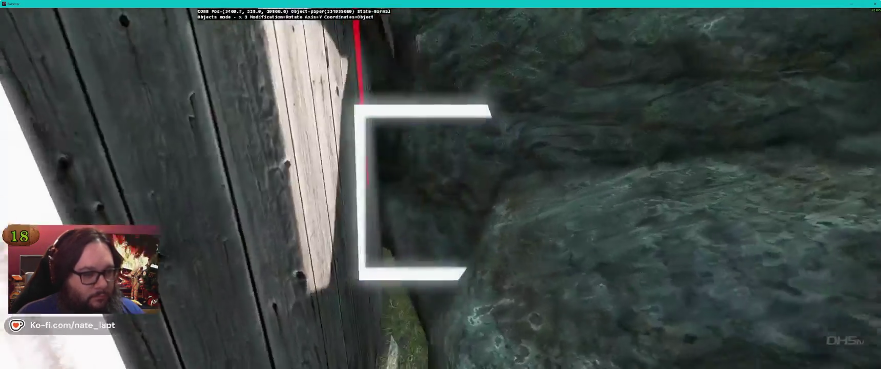
key("w")
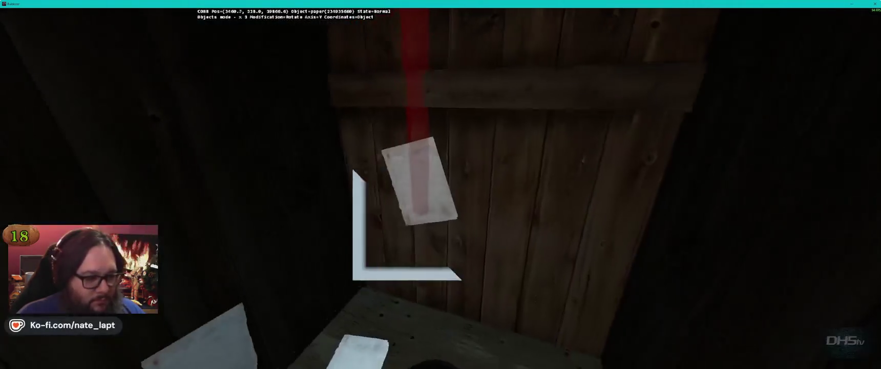
key("w")
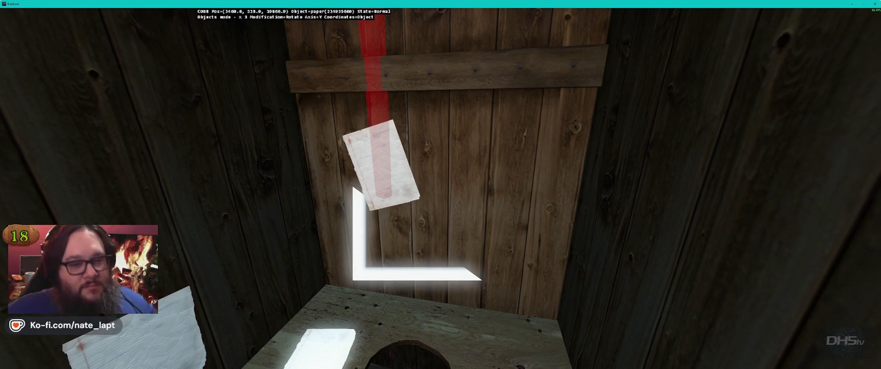
Step: Fly out above the roofs and forest, then return to Terrain Builder
key("s")
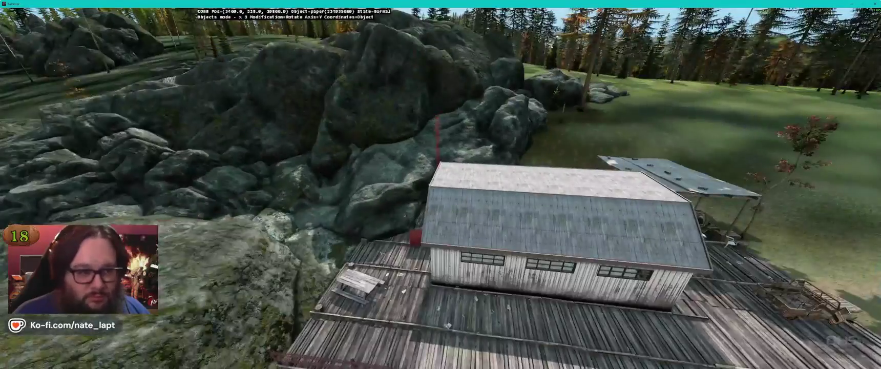
key("w")
key("w")
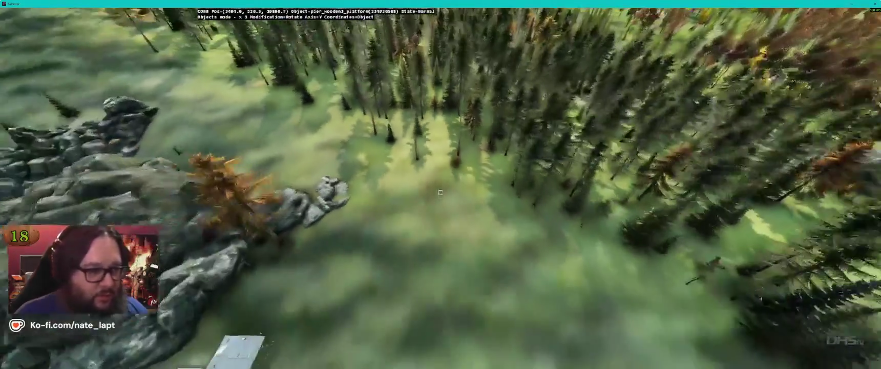
key("s")
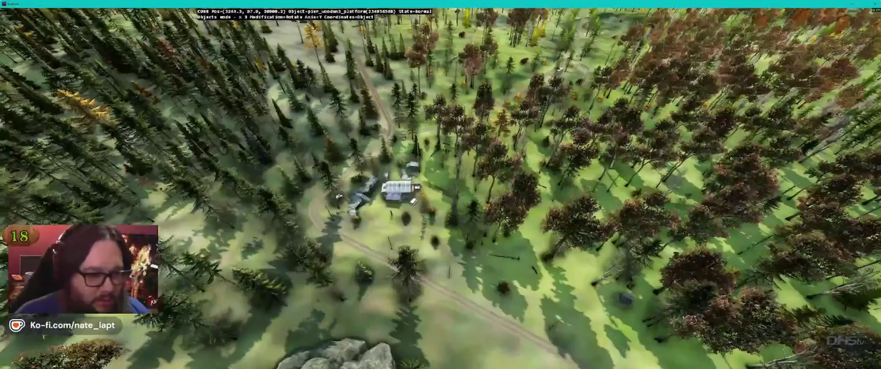
key("w")
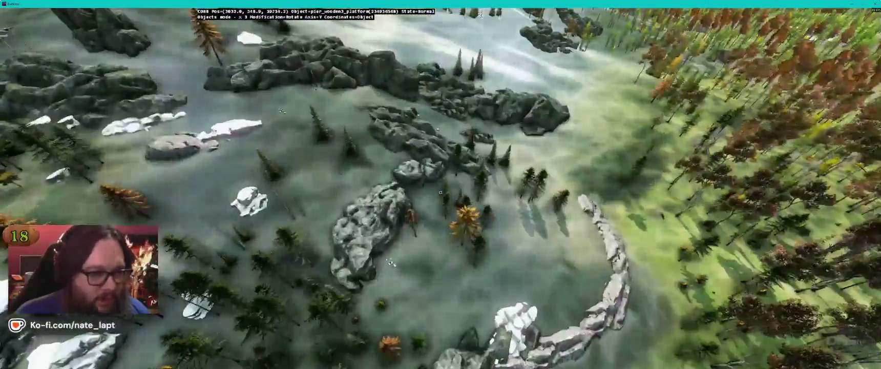
key("alt+Tab")
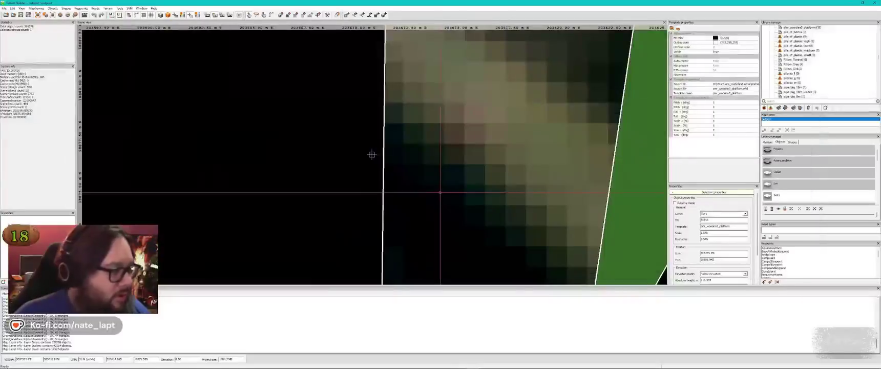
Step: Save the terrain project, then zoom out and clear the object selection
left_click(21, 15)
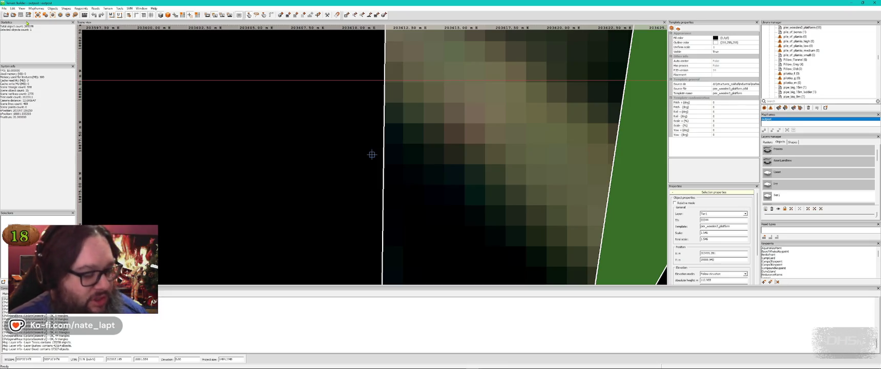
scroll(385, 154, "down", 3)
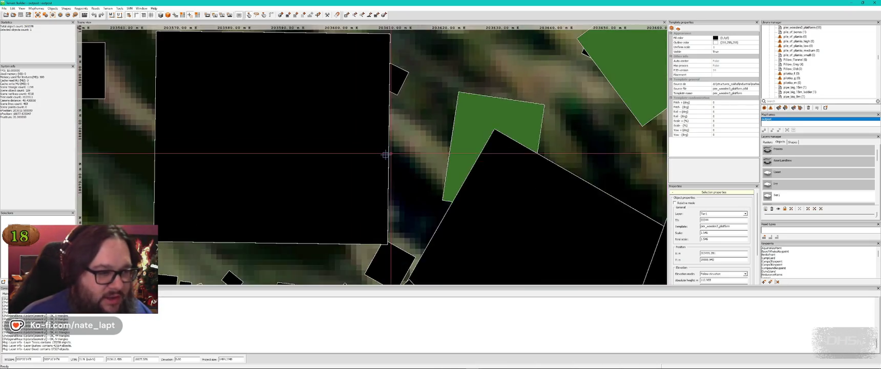
scroll(385, 154, "down", 4)
left_click(389, 154)
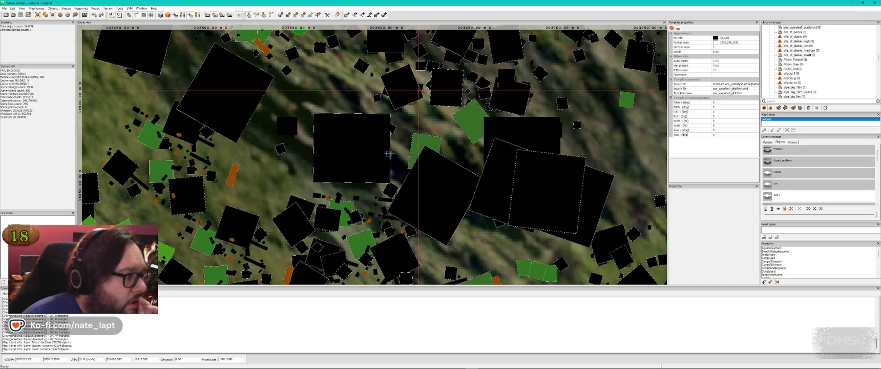
Step: Open the NVIDIA App from the hidden tray icons and dismiss its 11.0.6 release highlights
mouse_move(512, 366)
left_click(813, 364)
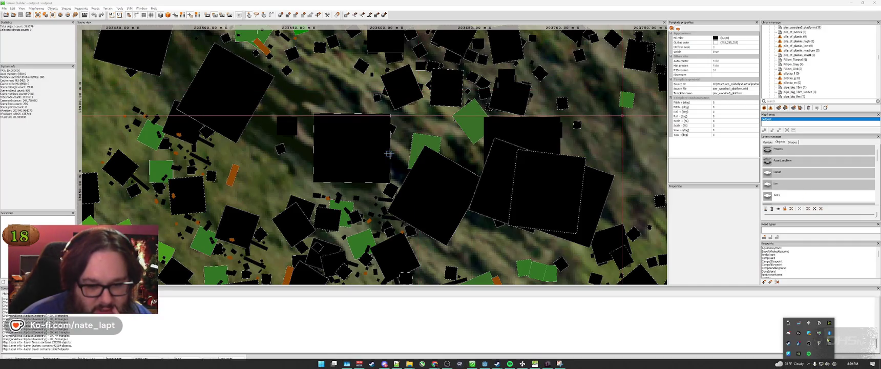
left_click(840, 347)
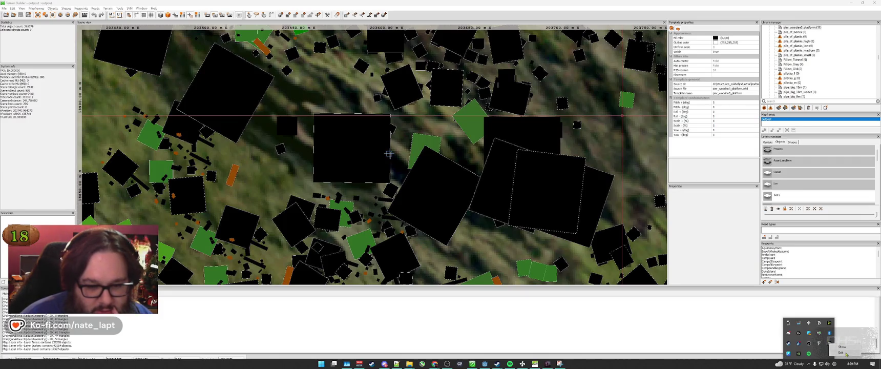
left_click(809, 363)
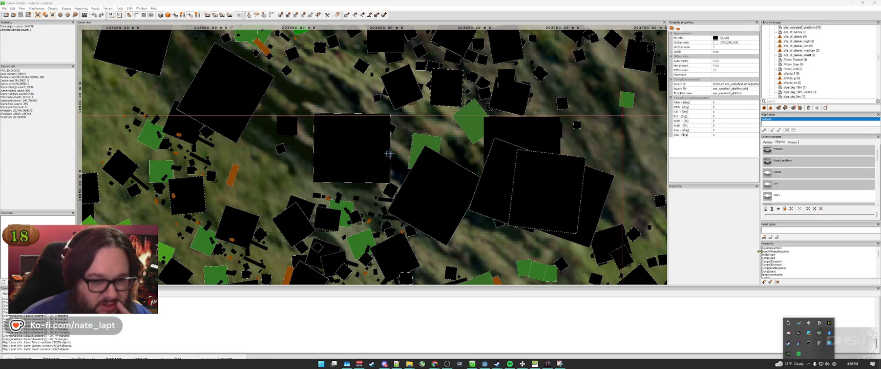
left_click(758, 252)
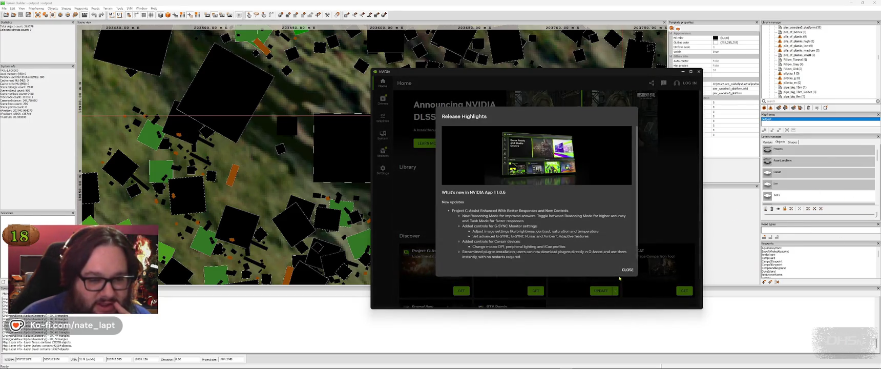
left_click(627, 270)
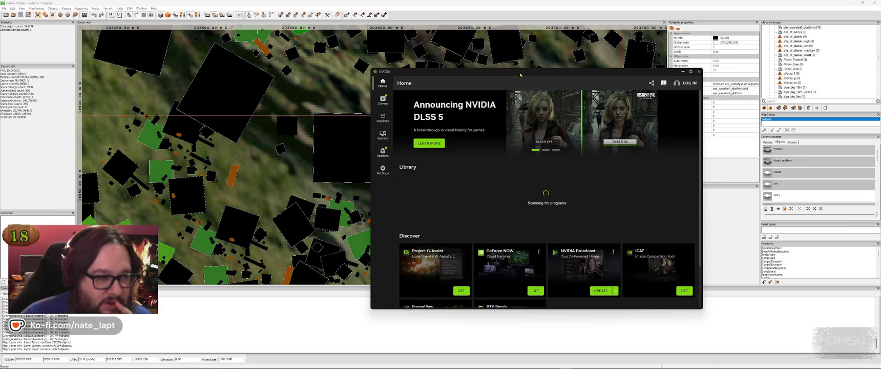
Step: Move and enlarge the NVIDIA App window, then view the DayZ program graphics settings
left_click_drag(520, 75, 412, 34)
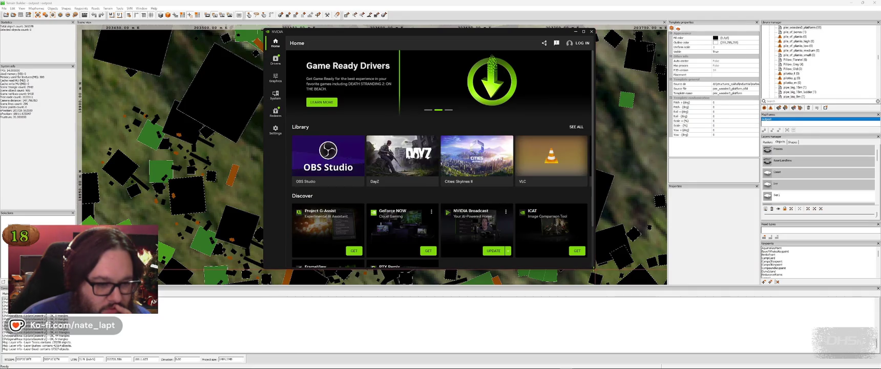
left_click_drag(594, 269, 731, 327)
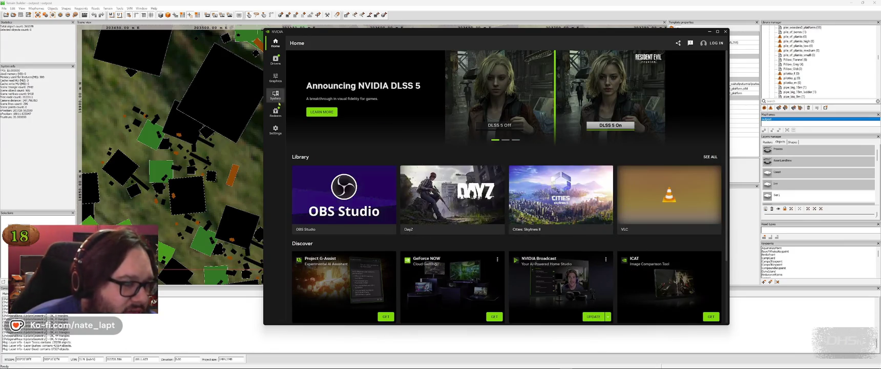
left_click(274, 78)
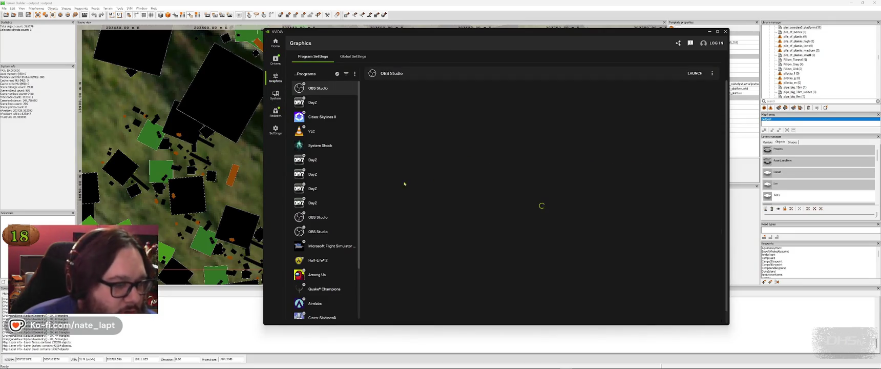
left_click(326, 104)
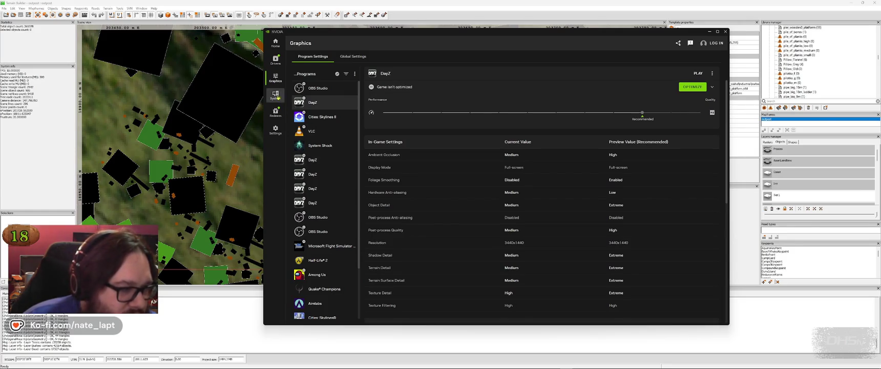
Step: Browse the System tabs and app Settings, then show the Graphics Global Settings
left_click(275, 95)
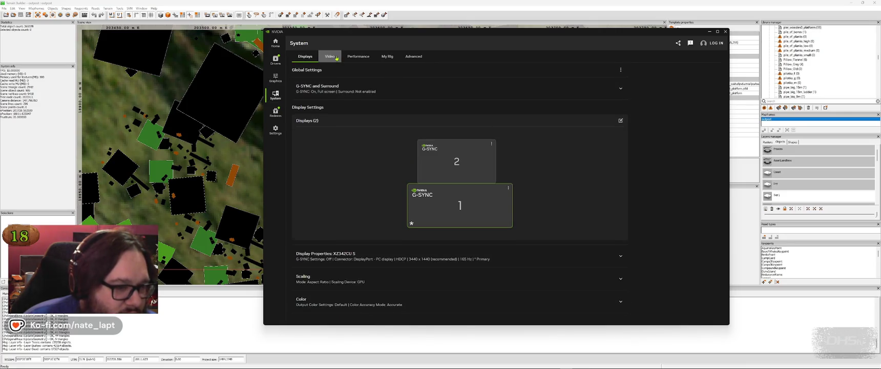
left_click(330, 57)
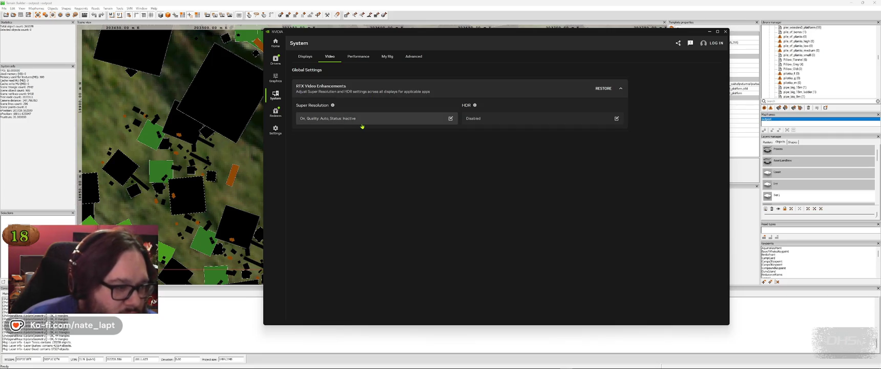
left_click(368, 57)
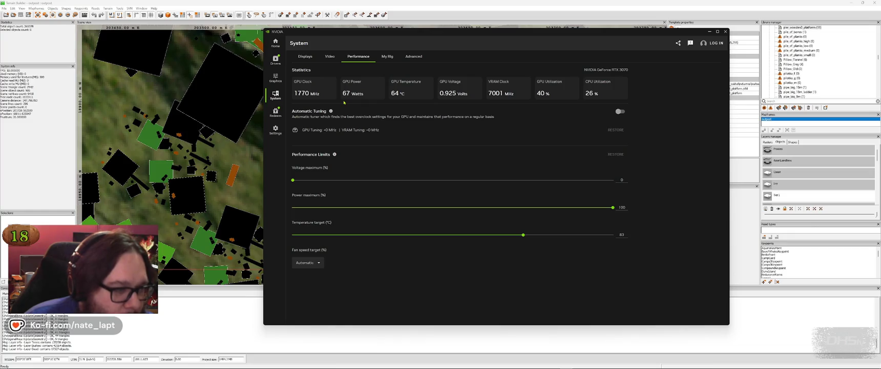
left_click(413, 58)
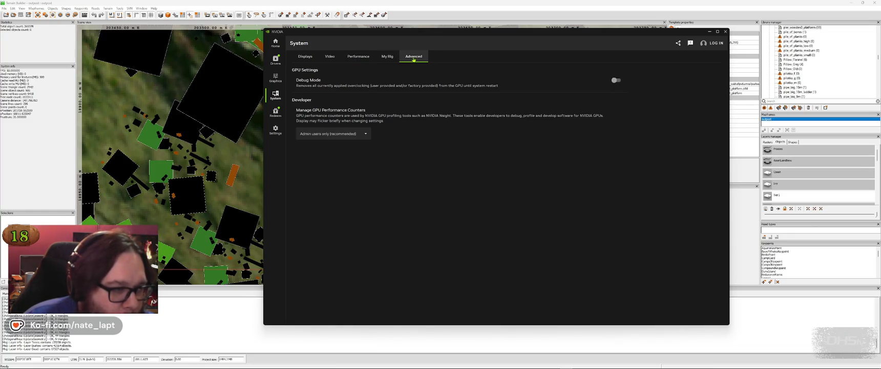
left_click(276, 132)
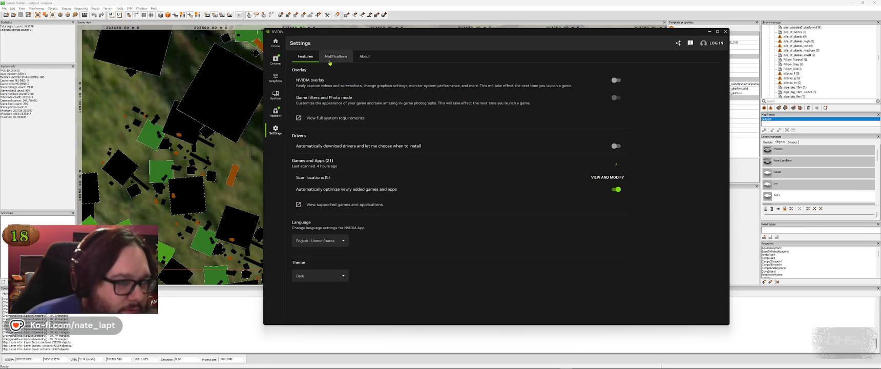
left_click(282, 85)
left_click(364, 58)
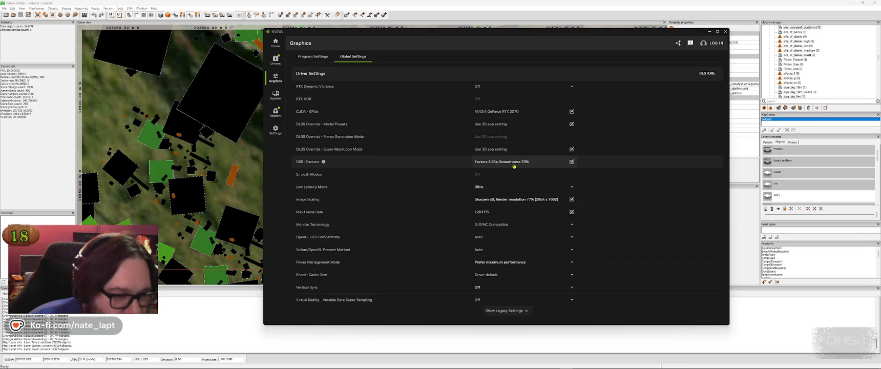
Step: Set global Image Scaling to Off (Default) and apply the change
left_click(498, 201)
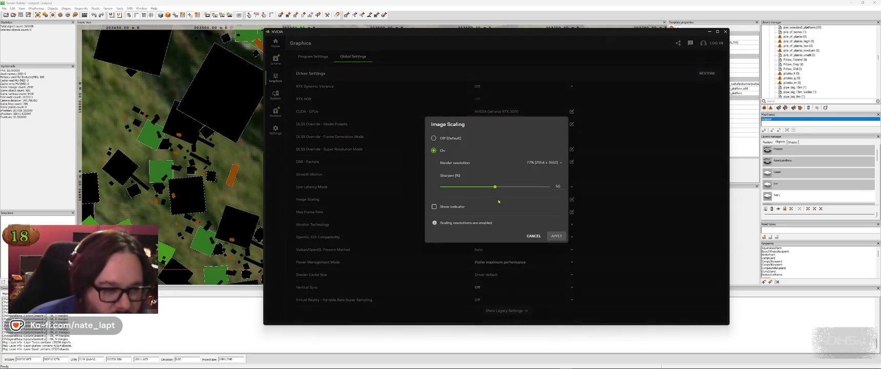
left_click(434, 138)
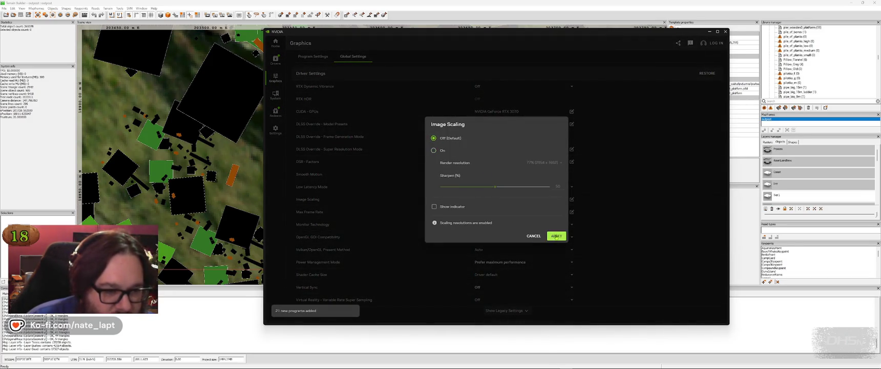
left_click(560, 237)
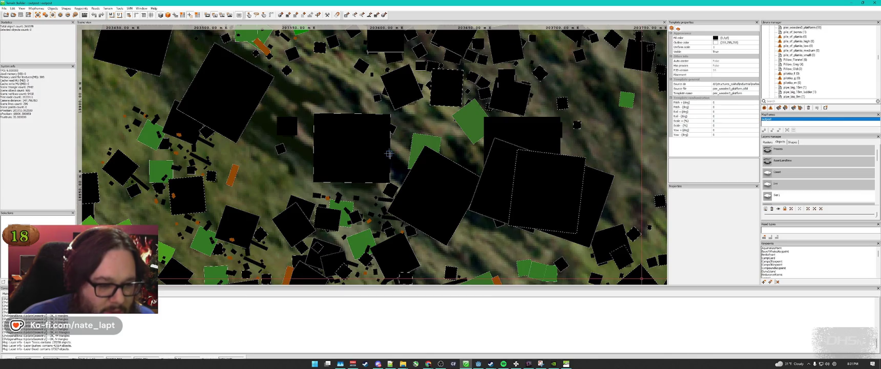
key("alt+Tab")
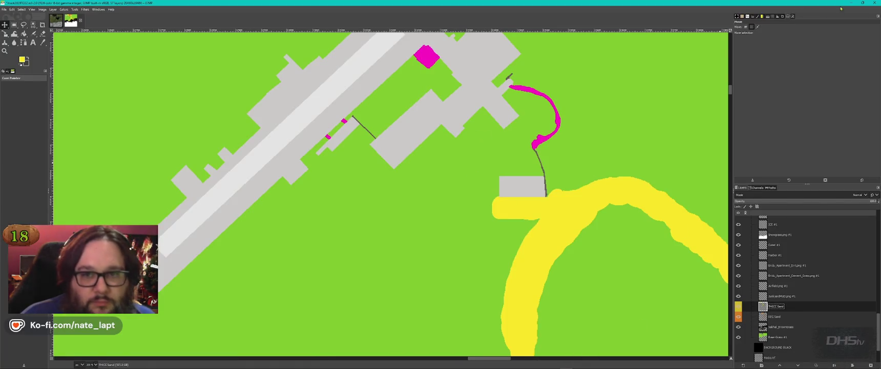
key("alt+Tab")
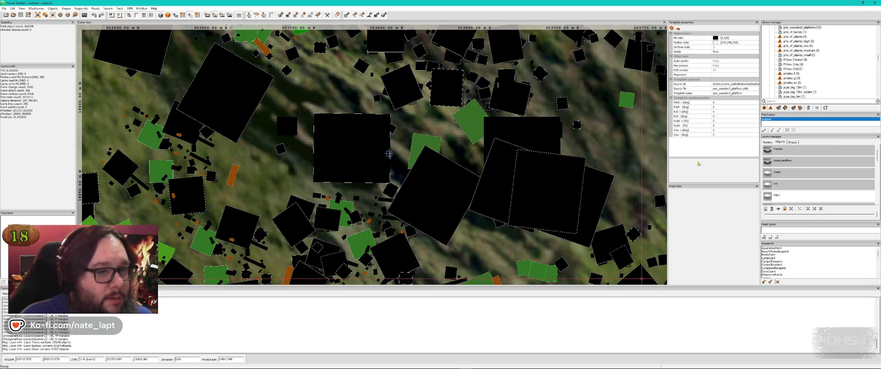
left_click(517, 363)
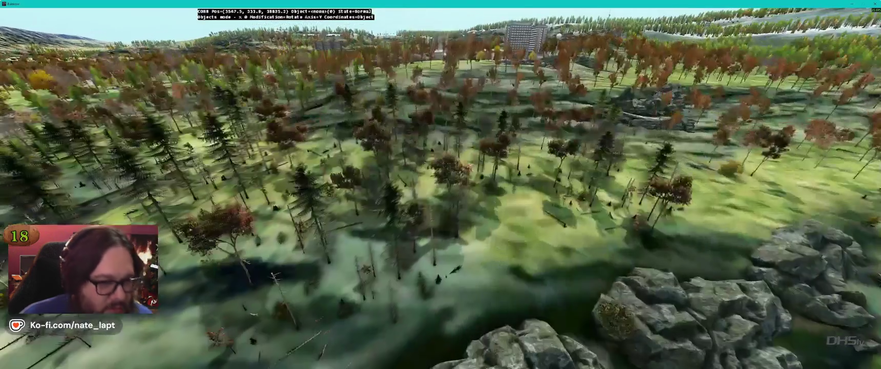
key("w")
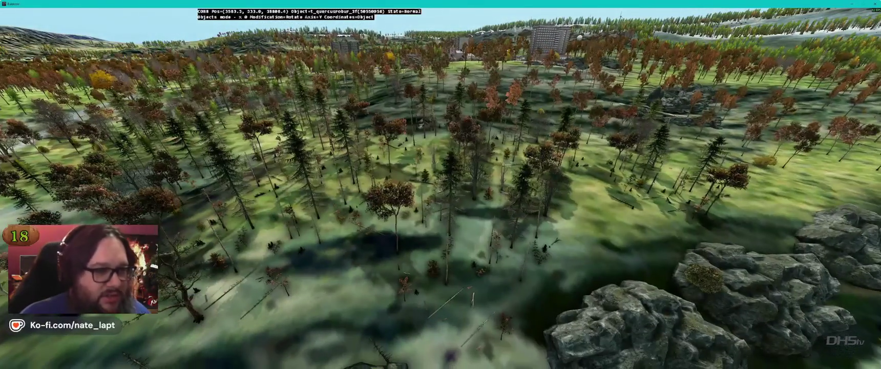
key("z")
key("q")
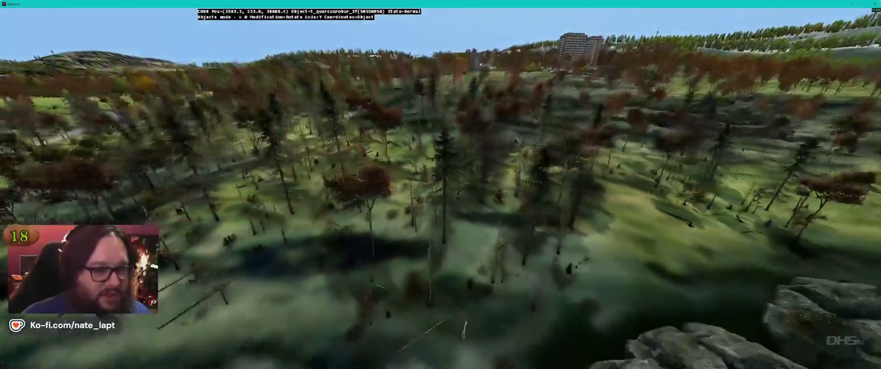
key("alt+Tab")
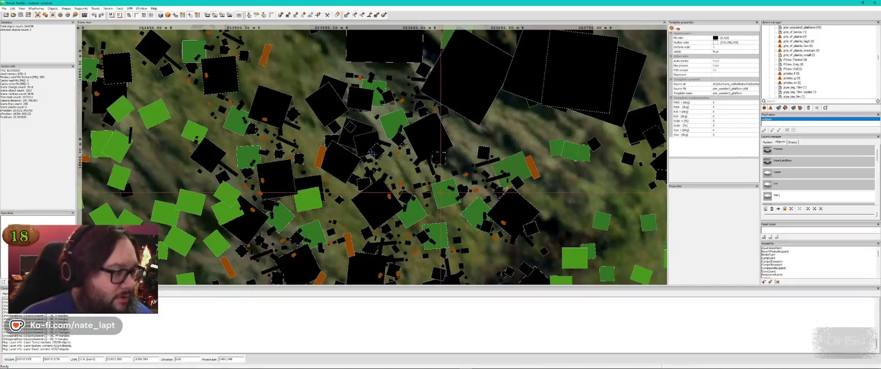
scroll(372, 153, "down", 3)
key("alt+Tab")
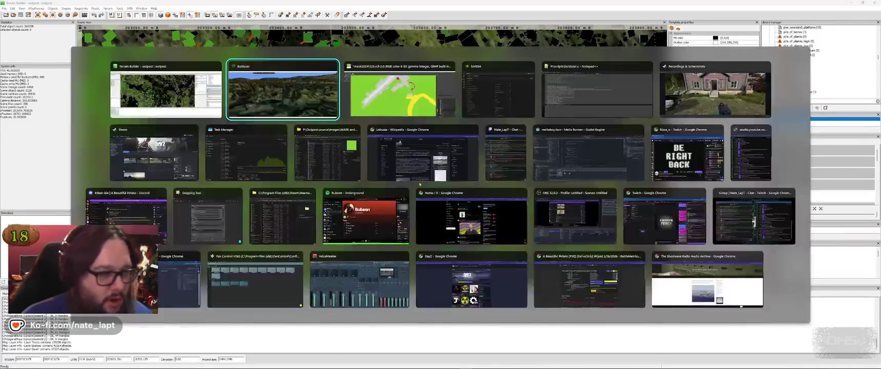
key("Tab")
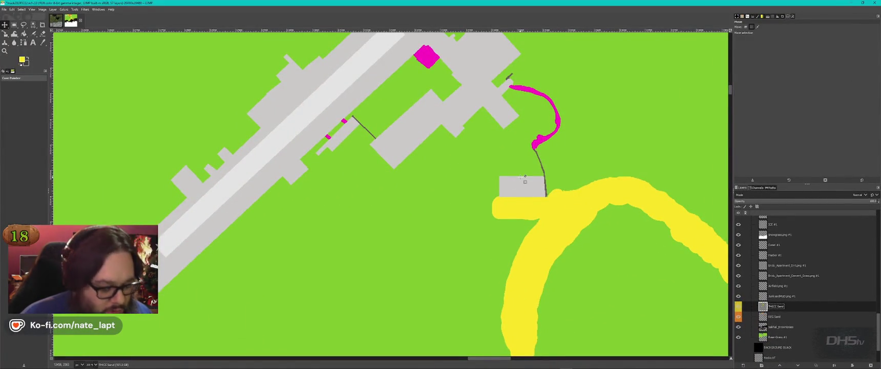
key("alt+Tab")
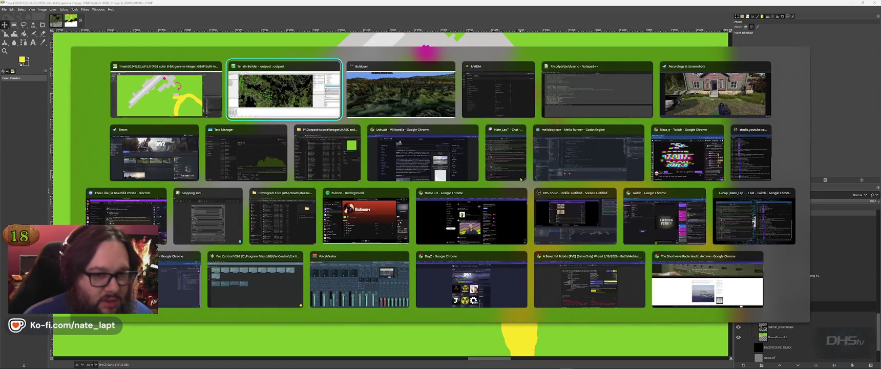
key("Tab")
key("Tab")
key("Tab")
key("alt+Tab")
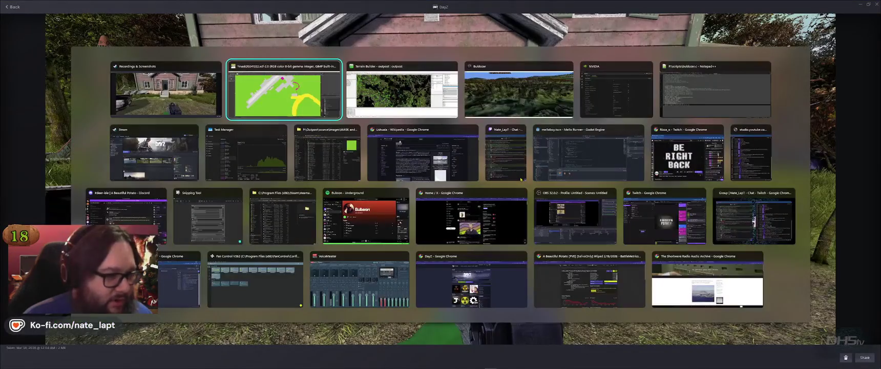
key("Tab")
scroll(427, 192, "down", 5)
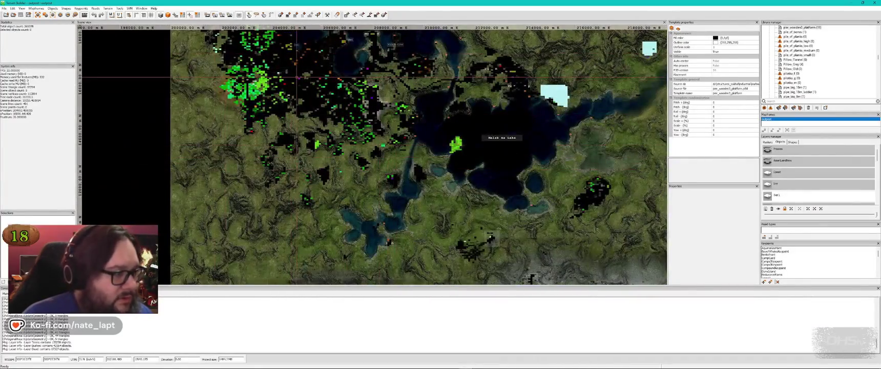
Step: Zoom the map to the Farms label and bring up Buldozer's view of the farmhouse
scroll(287, 102, "up", 5)
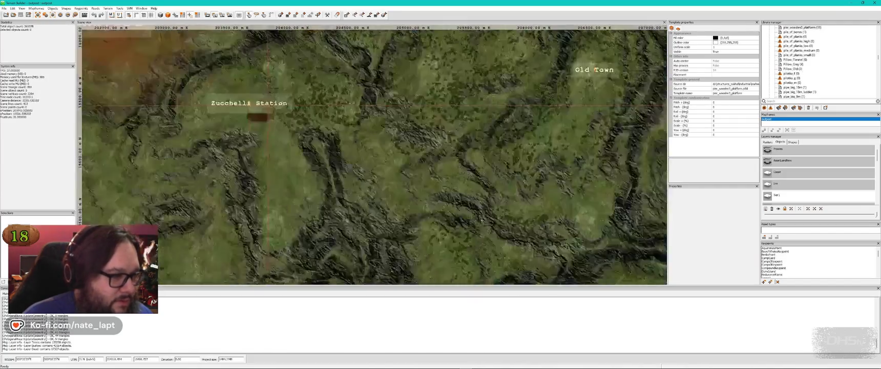
scroll(190, 67, "down", 5)
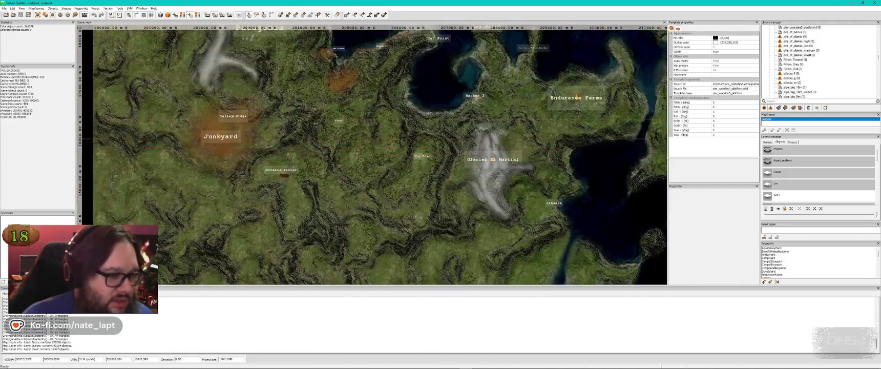
scroll(199, 148, "up", 5)
key("alt+Tab")
key("alt+Tab")
key("Tab")
key("alt+Tab")
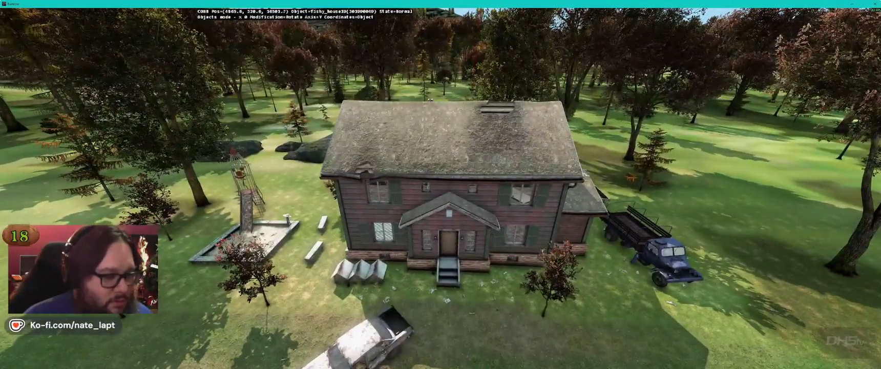
key("alt+Tab")
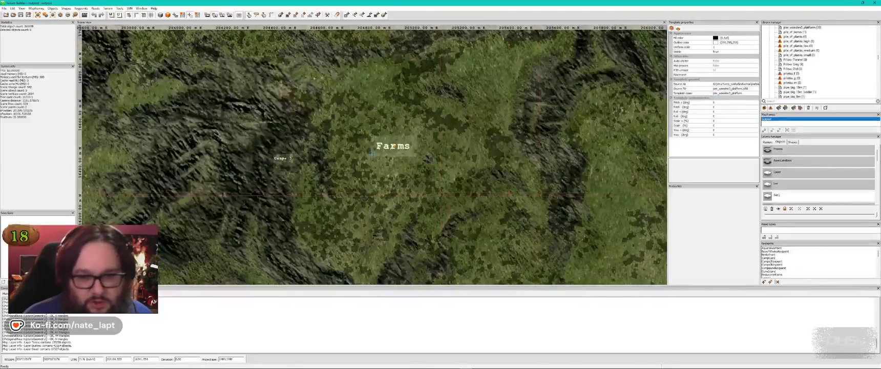
key("alt+Tab")
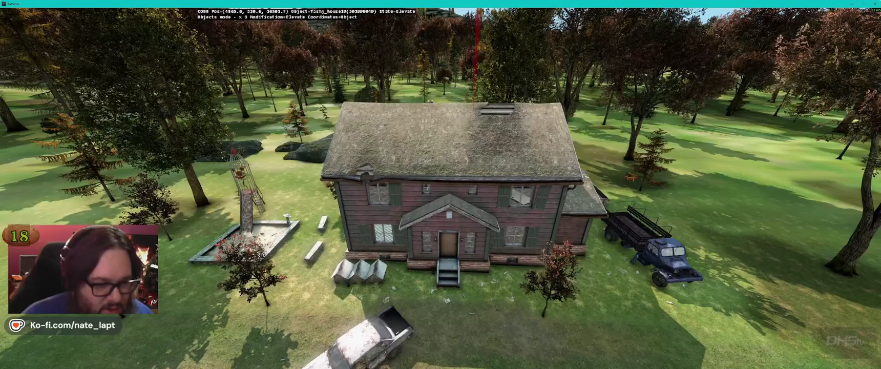
Step: Fly around the farmhouse's side, rear and front, over the slide and sandbox
key("w")
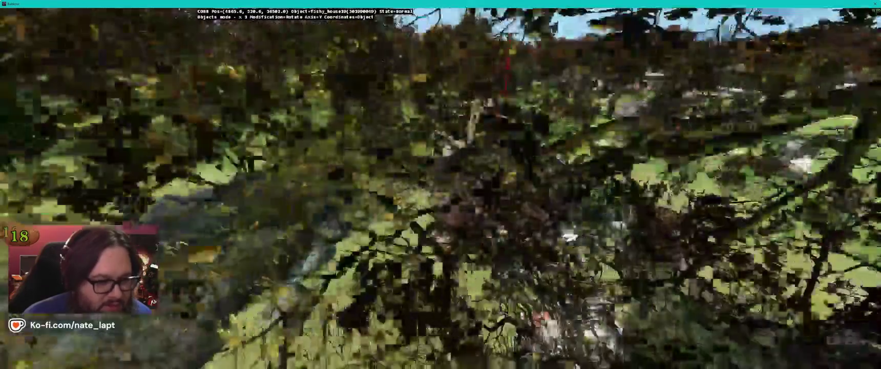
key("a")
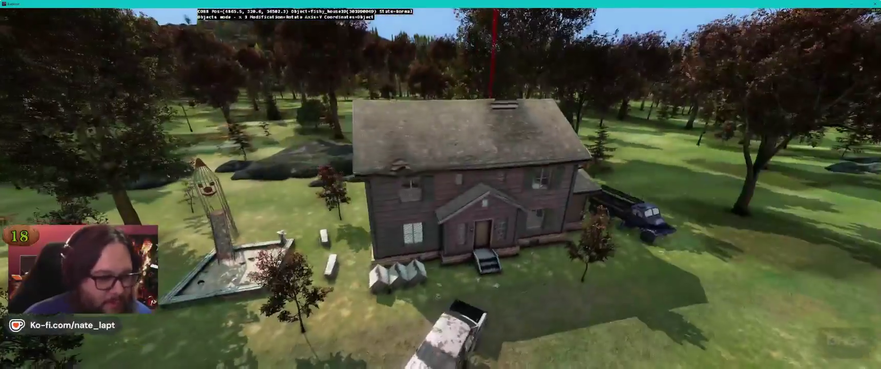
key("w")
key("a")
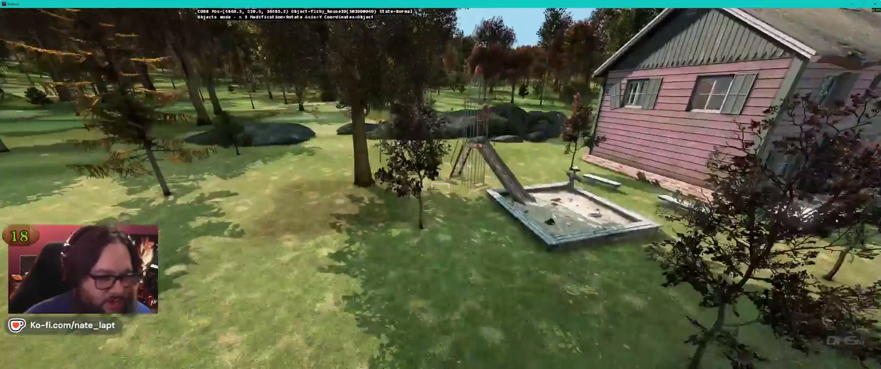
key("w")
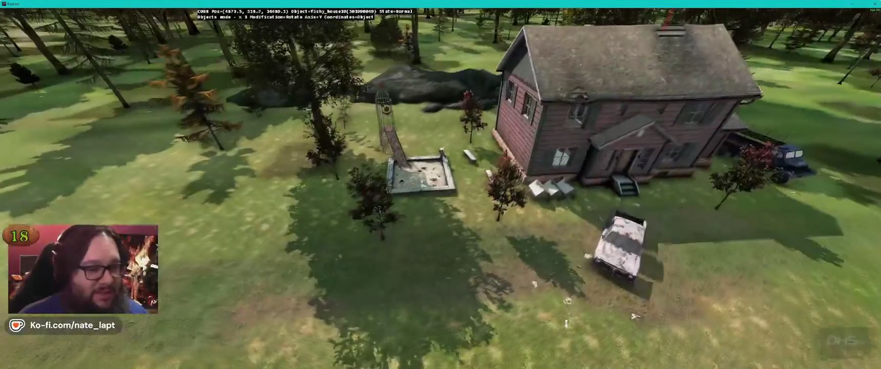
Step: Compare with the earlier truck screenshot, then fly Buldozer's camera over to the barracks
key("alt+Tab")
key("alt+Tab")
key("alt+Tab")
key("alt+Tab")
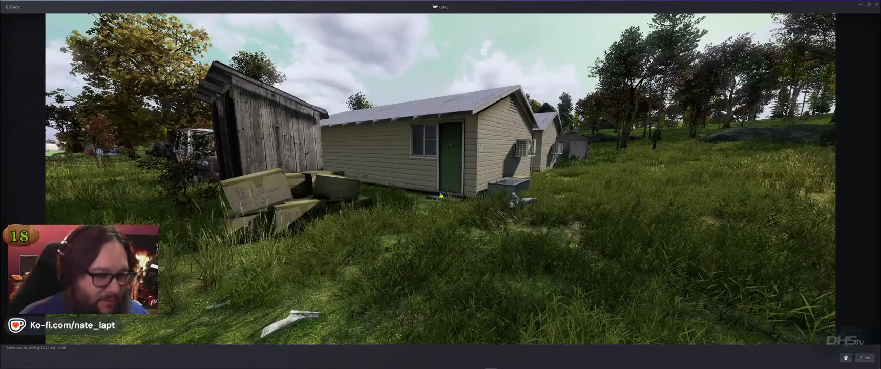
key("Right")
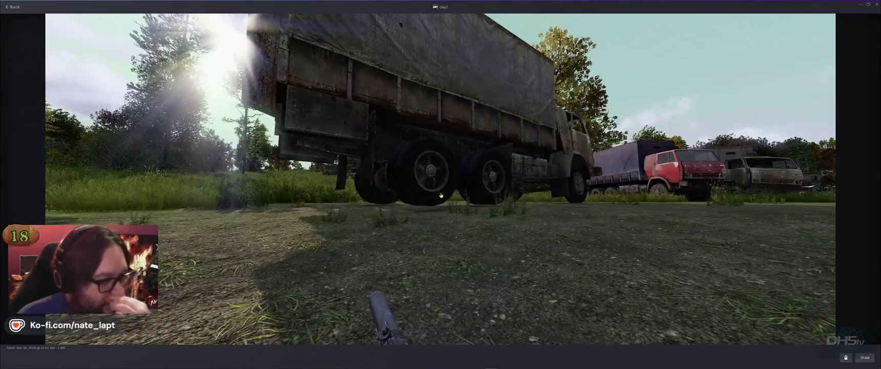
key("alt+Tab")
key("alt+Tab")
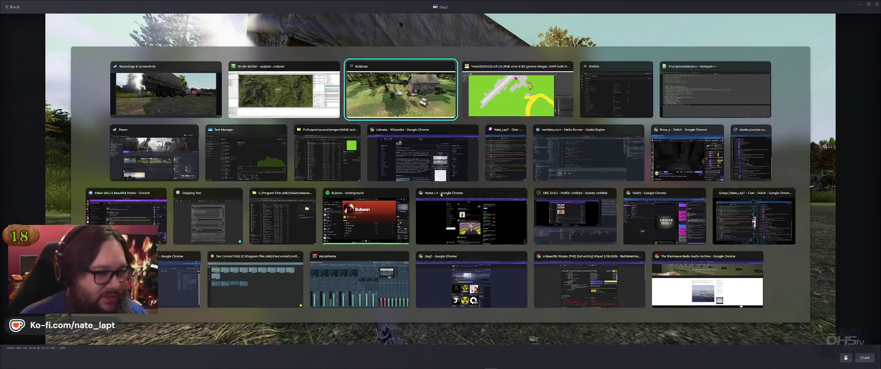
key("w")
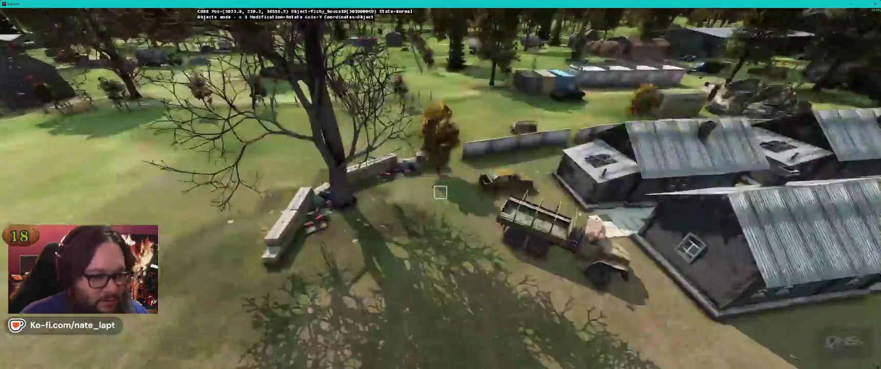
key("w")
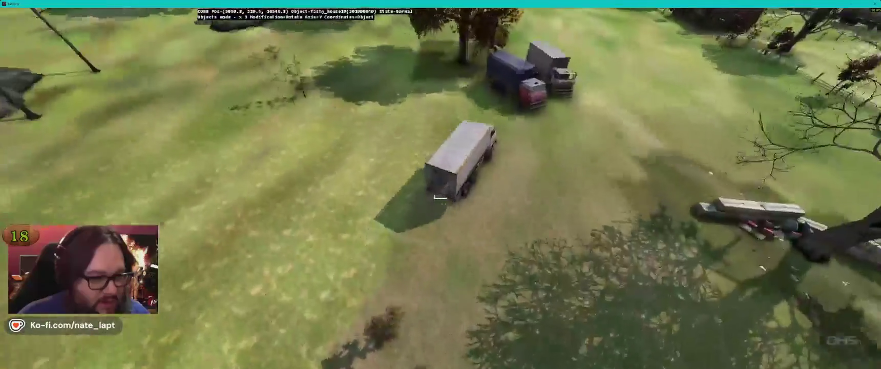
key("alt")
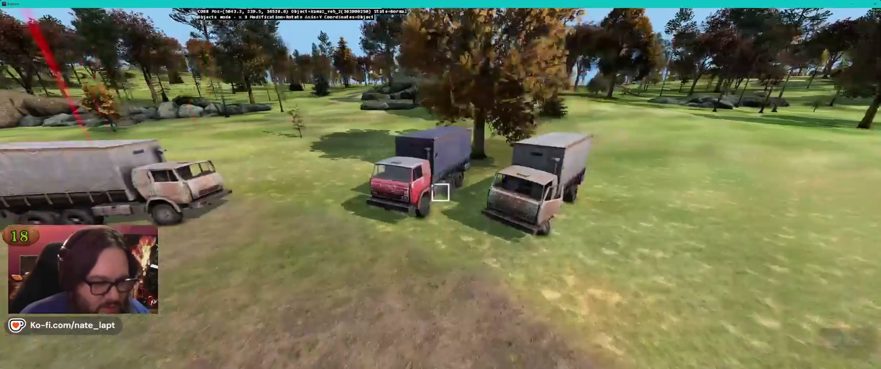
key("w")
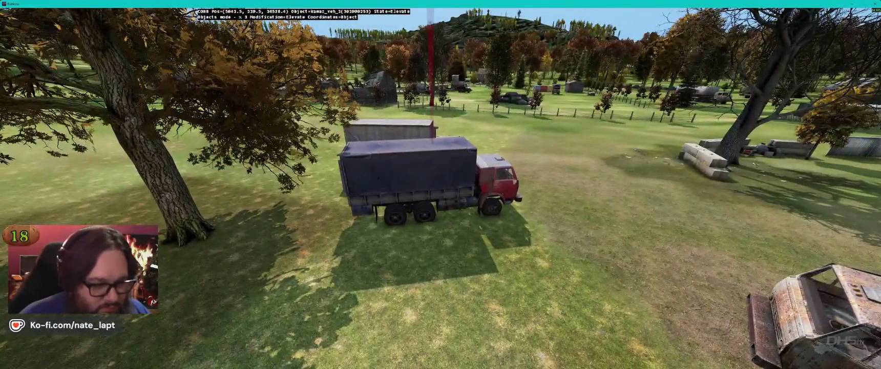
key("a")
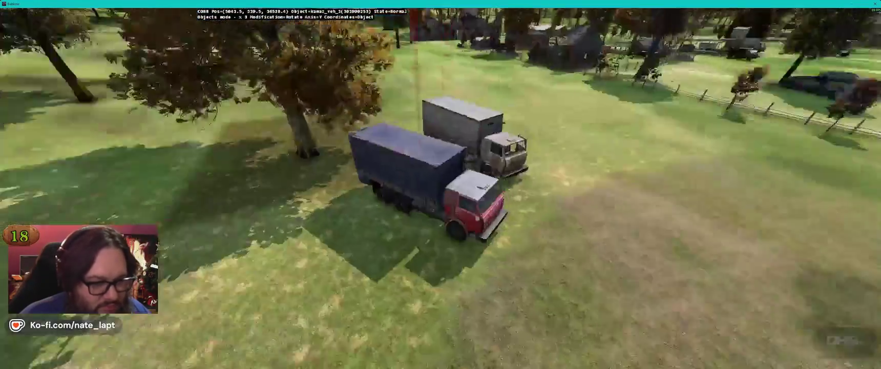
key("w")
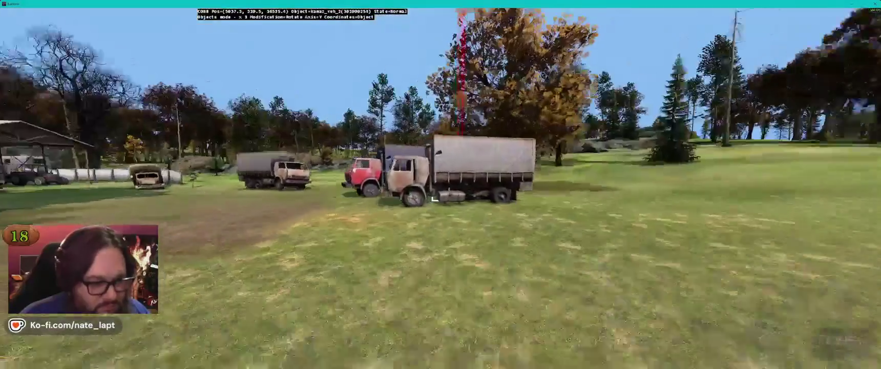
key("a")
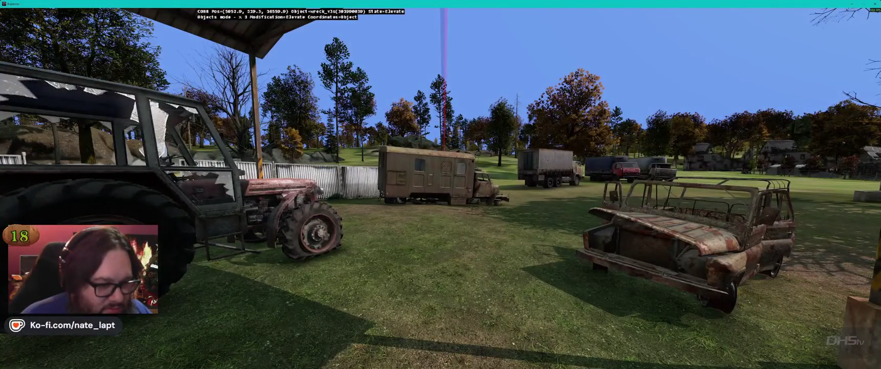
key("w")
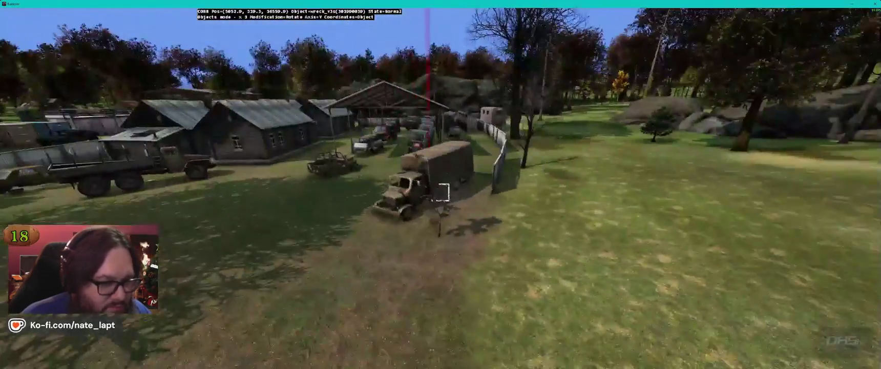
key("w")
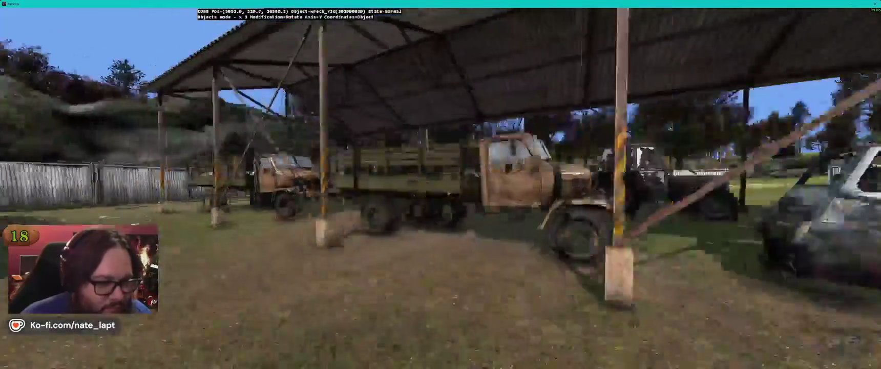
key("s")
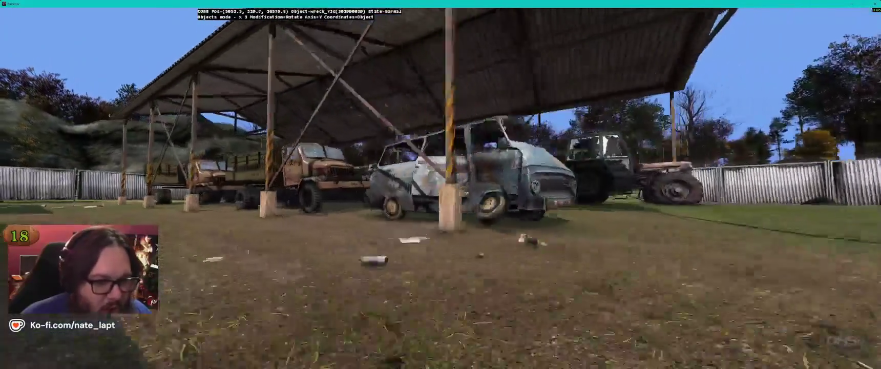
key("Left")
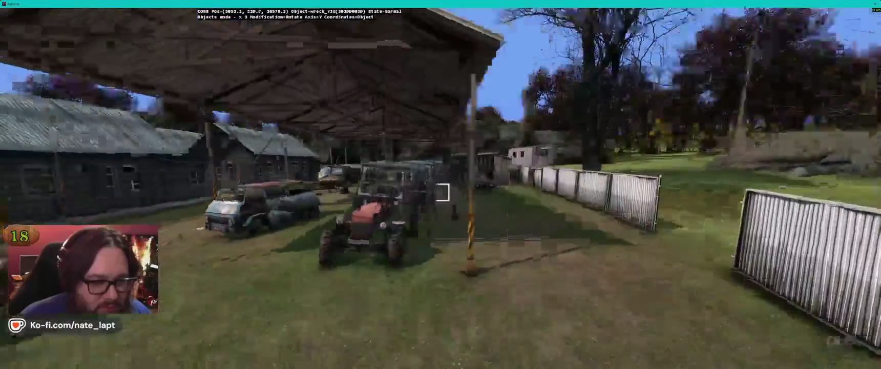
key("w")
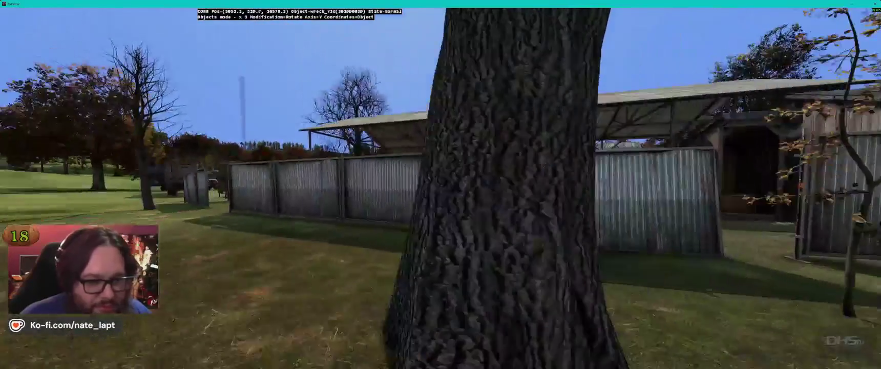
key("s")
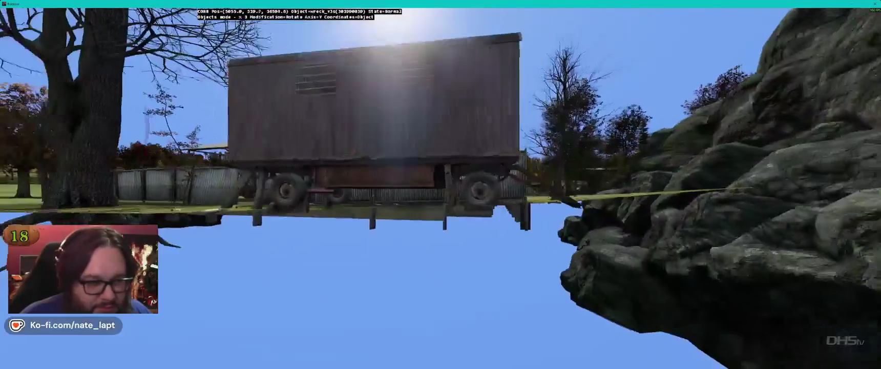
key("s")
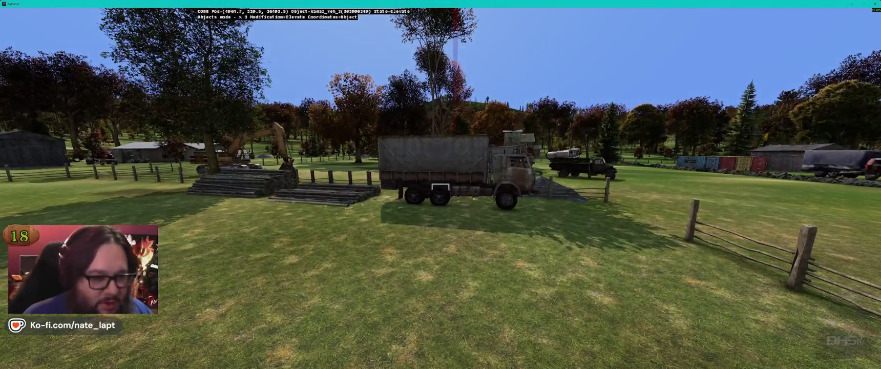
key("alt")
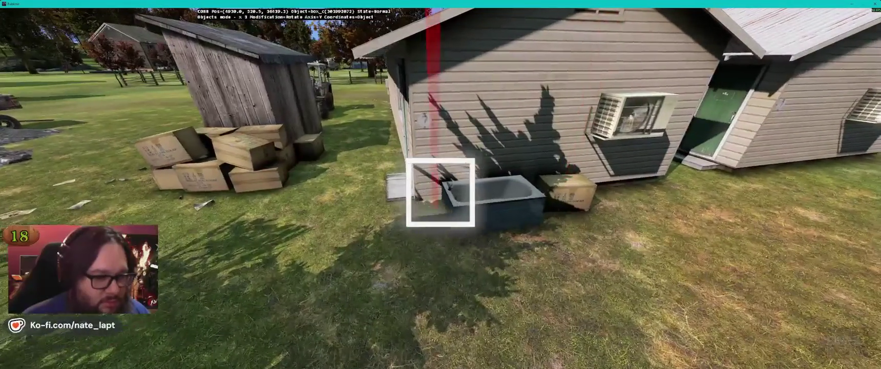
Step: Rotate the box_c clutter box beside the bathtub, then look over the crates, fence and barriers
left_click_drag(441, 192, 440, 192)
key("w")
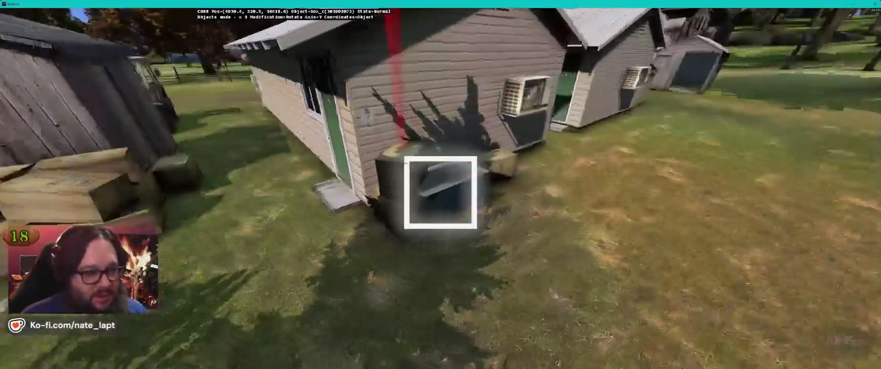
left_click_drag(440, 192, 436, 176)
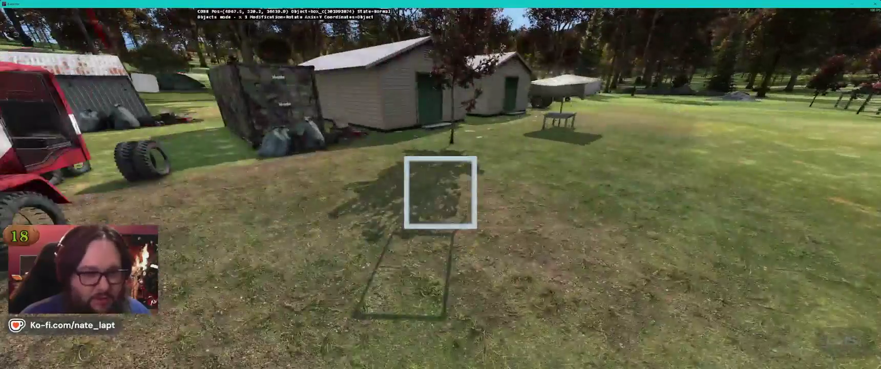
left_click_drag(441, 192, 215, 192)
mouse_move(440, 192)
left_mouse_down()
mouse_move(645, 192)
mouse_move(461, 192)
mouse_move(522, 192)
mouse_move(491, 192)
mouse_move(543, 169)
mouse_move(573, 200)
mouse_move(604, 194)
mouse_move(235, 192)
mouse_move(389, 184)
mouse_move(366, 174)
left_mouse_up()
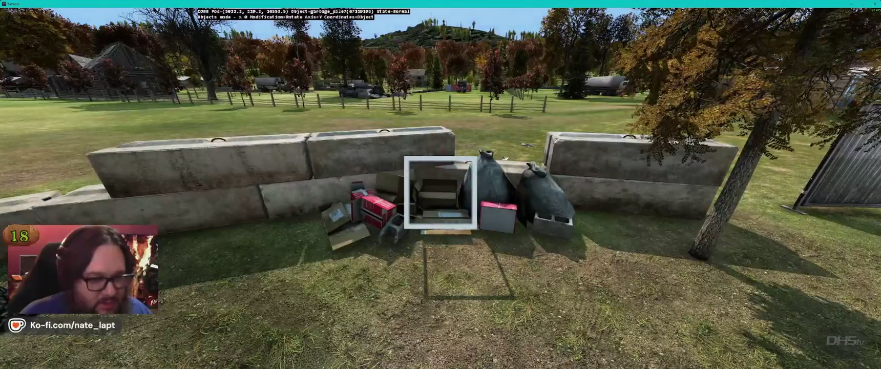
Step: Select the garbage_pile7 pile by the concrete barriers and fly past the trucks toward the house
key("alt+Tab")
key("alt+Tab")
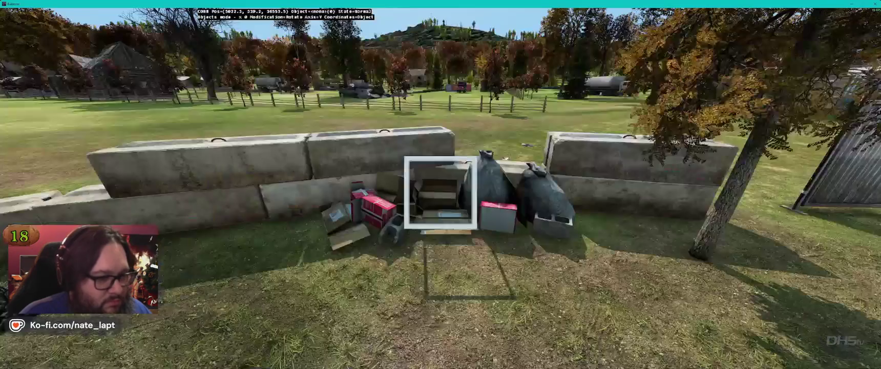
left_click(440, 192)
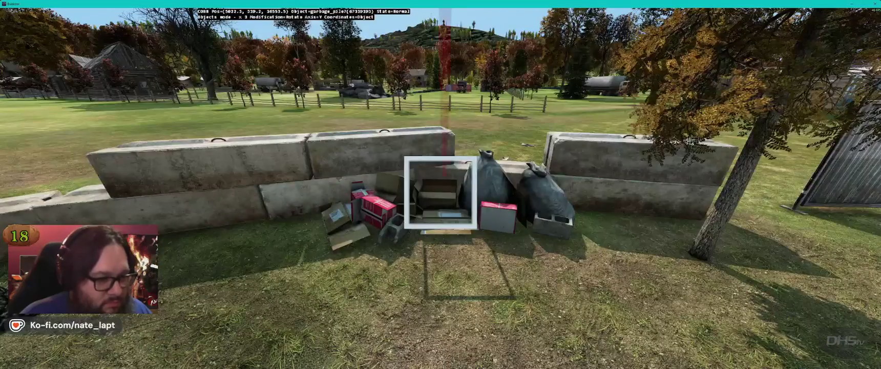
key("d")
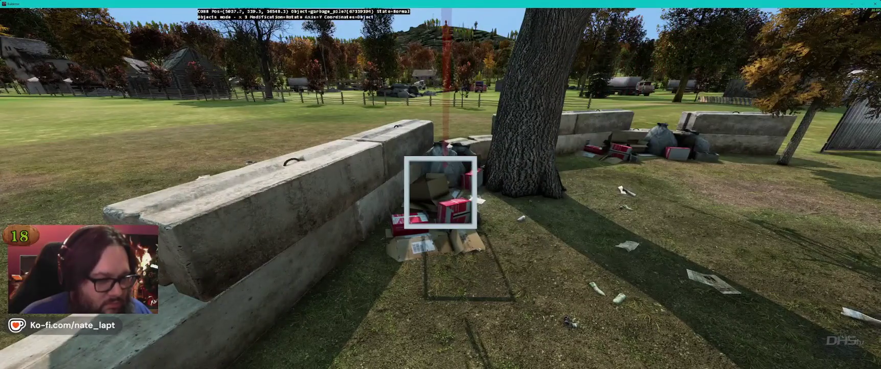
key("w")
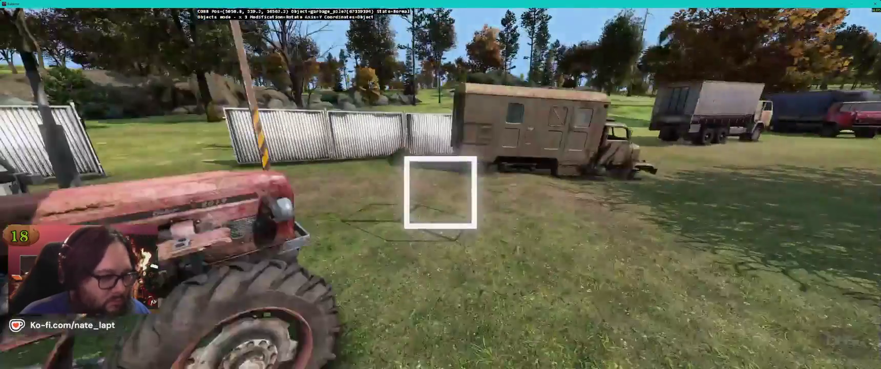
key("w")
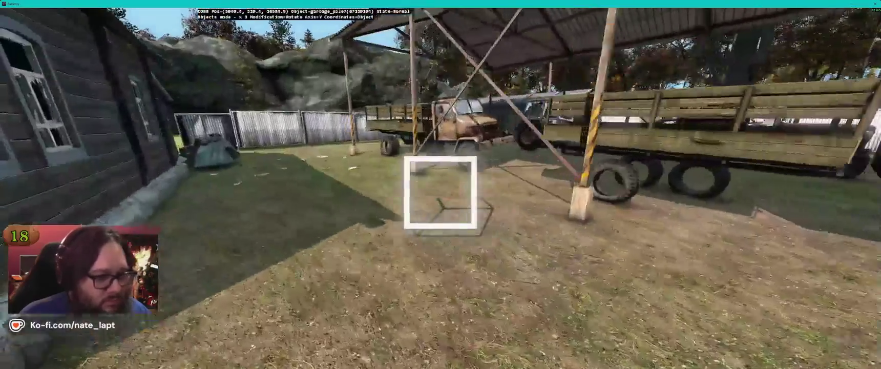
key("w")
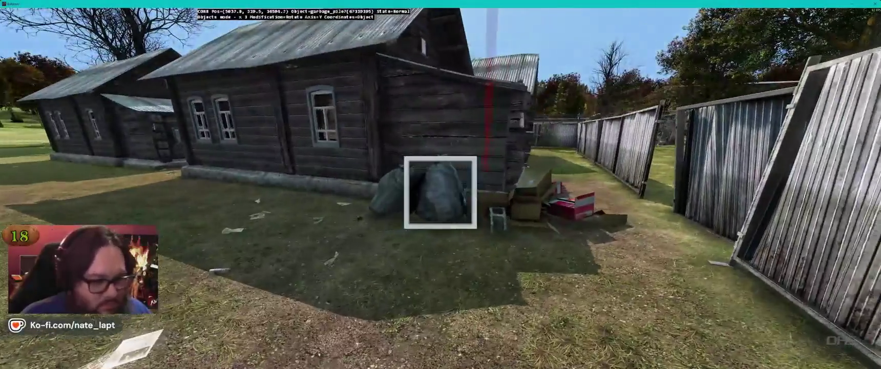
Step: Place garbage piles along the house wall by the fence and around the brick building
key("s")
key("w")
key("w")
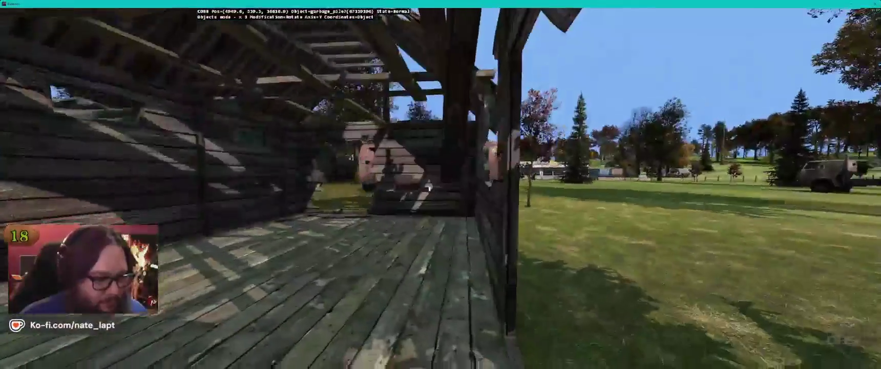
key("w")
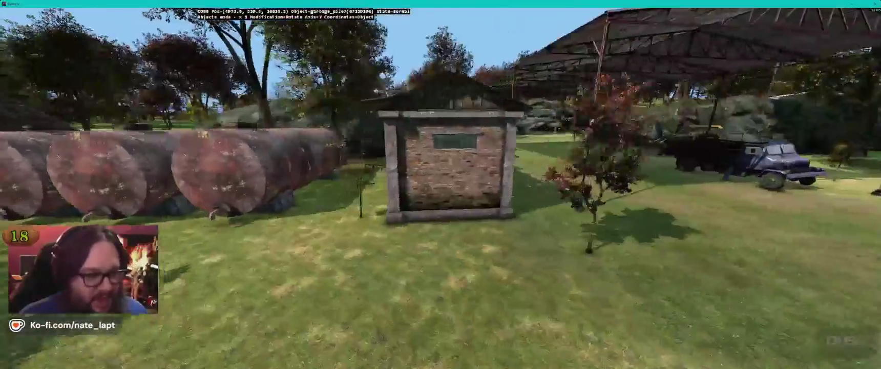
key("s")
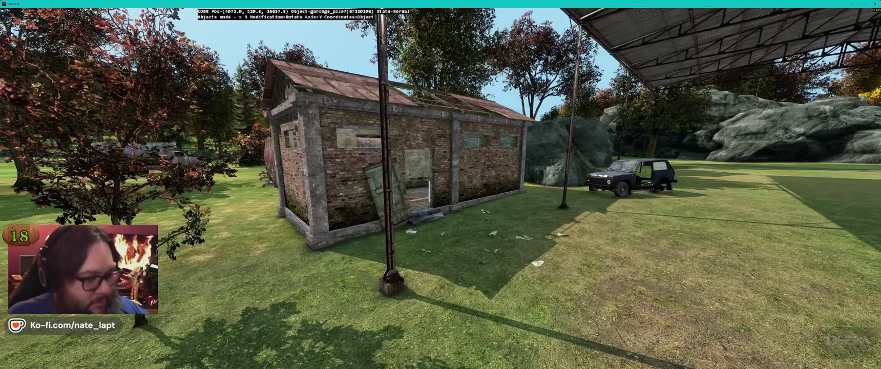
key("s")
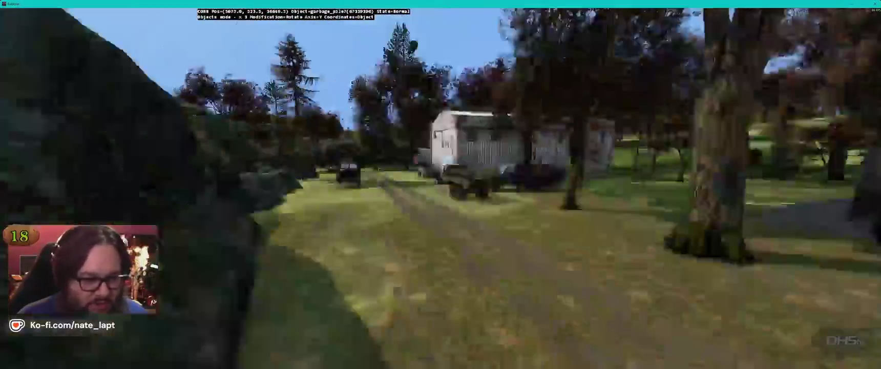
key("alt+Tab")
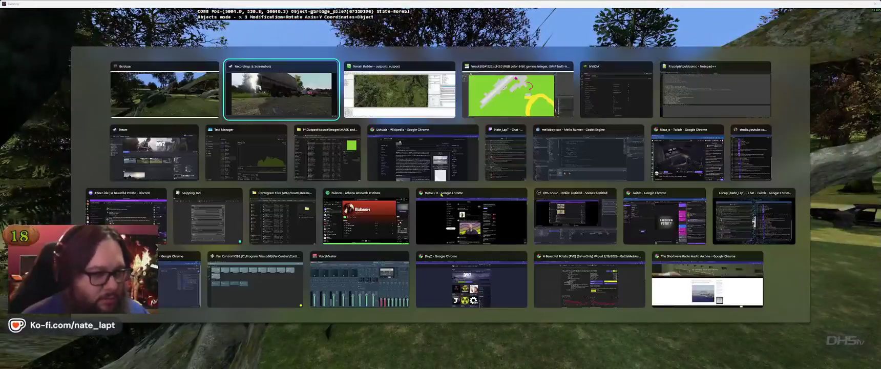
Step: Browse the DayZ screenshots and settle on the open metal shelter shot
key("Left")
key("Left")
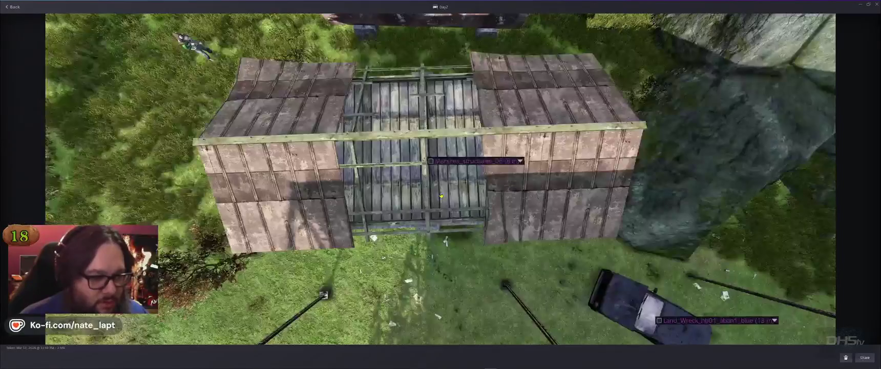
key("Left")
key("Left")
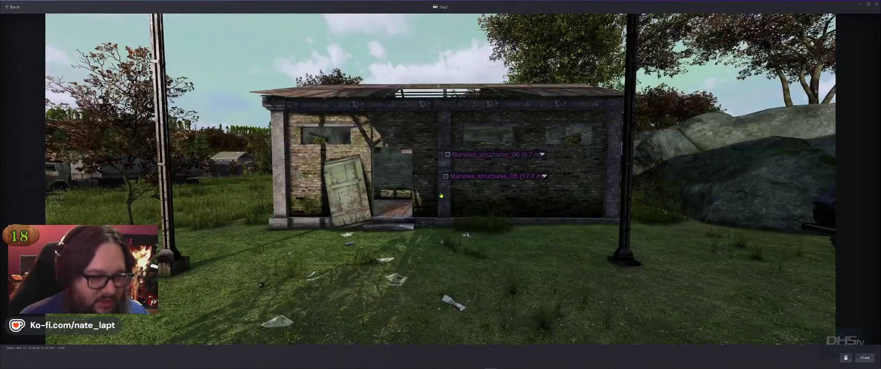
key("Left")
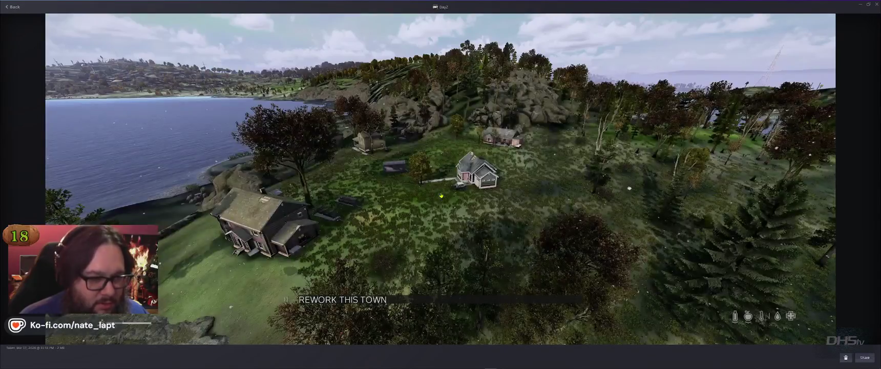
key("Right")
Step: Leave the Steam screenshot viewer and bring Terrain Builder to the front
key("alt+Tab")
key("alt+shift+Tab")
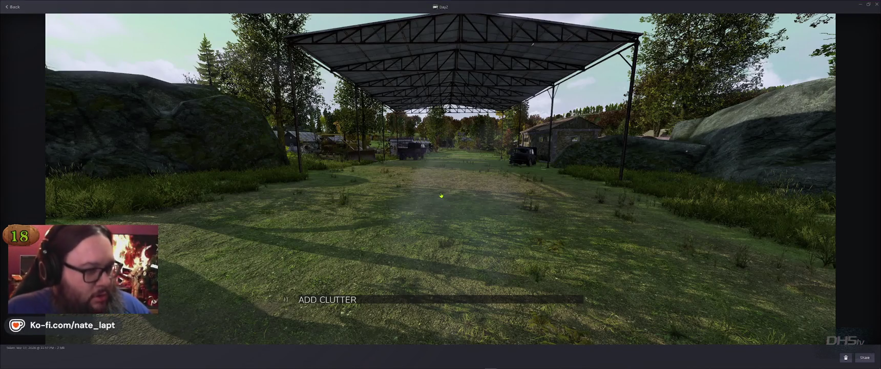
key("alt+Tab")
key("alt+Tab")
key("Tab")
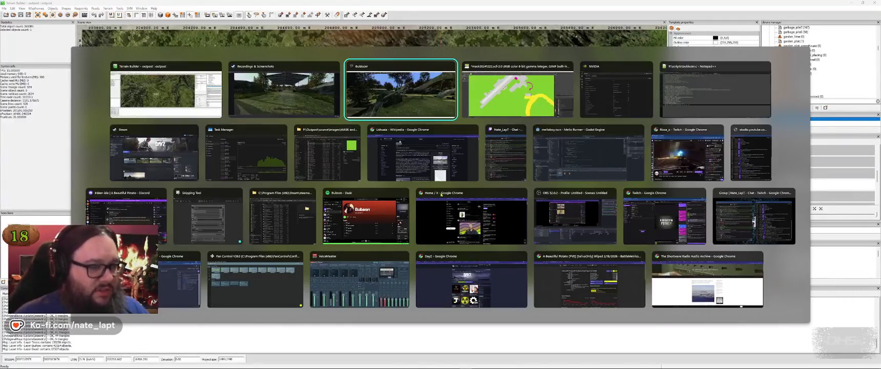
key("alt+Tab")
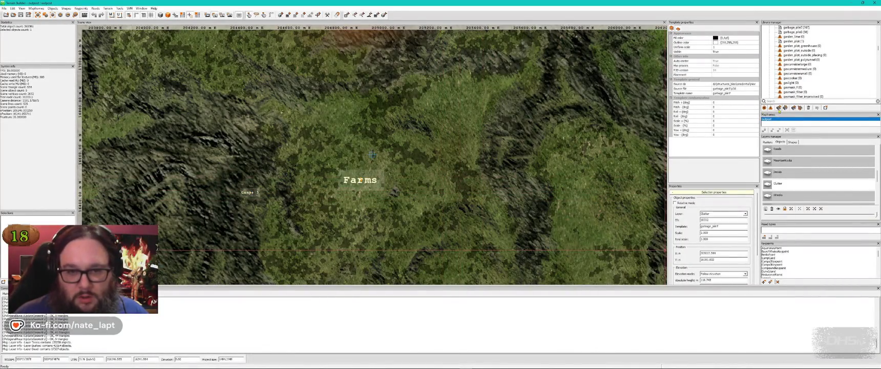
Step: Filter the template library by 'c' and scroll to the c_calamagrostis template
left_click(777, 101)
type("c")
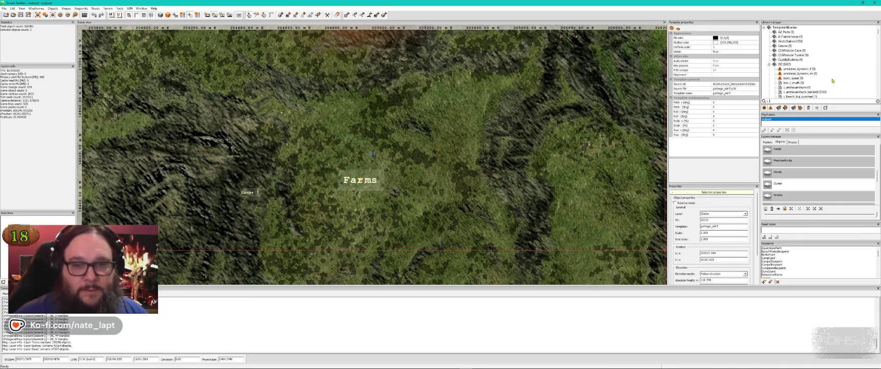
scroll(831, 80, "down", 5)
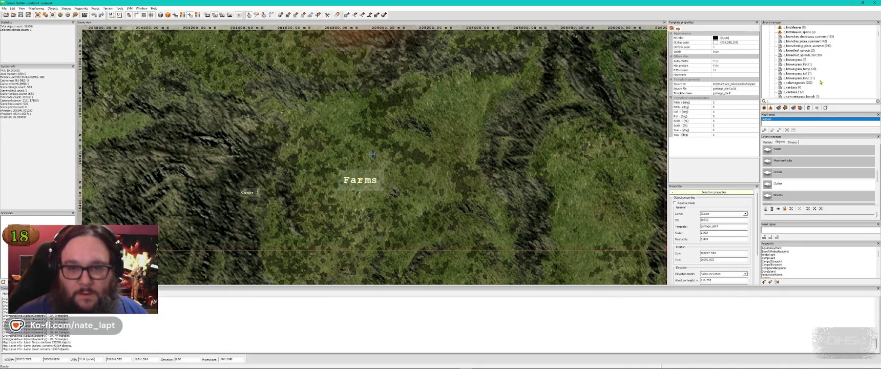
Step: Check the Buldozer view over the farm yard, brick building and dark car
key("alt+Tab")
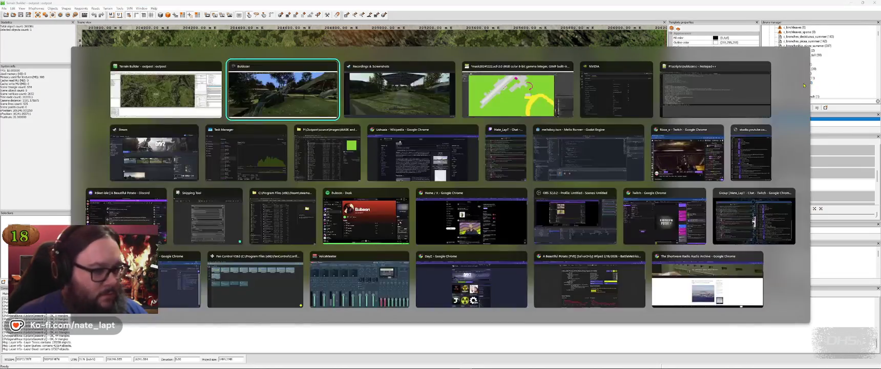
key("w")
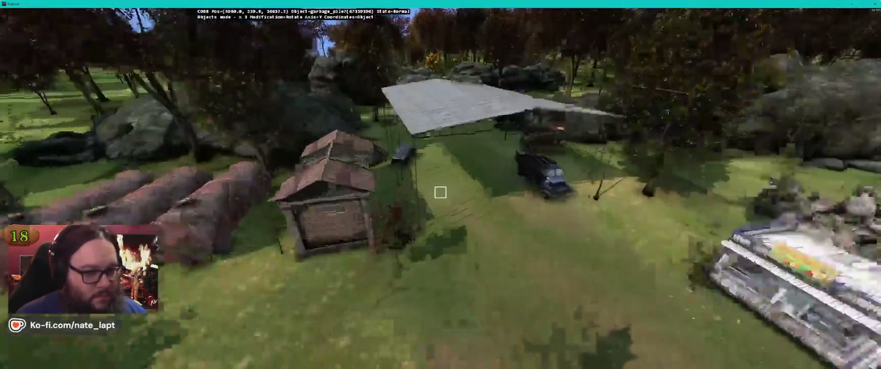
key("w")
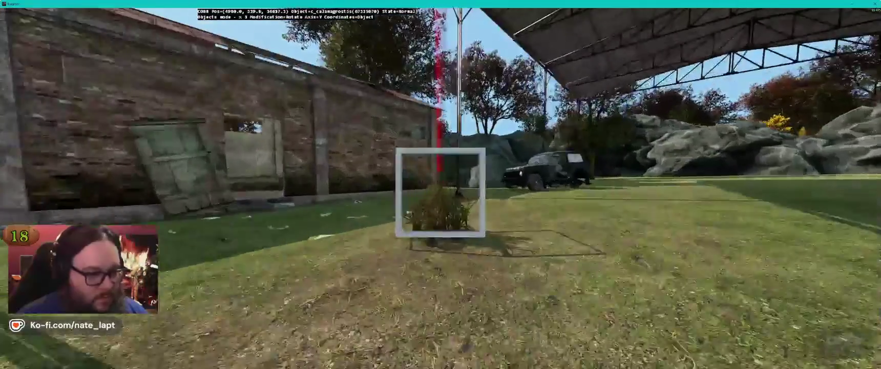
key("w")
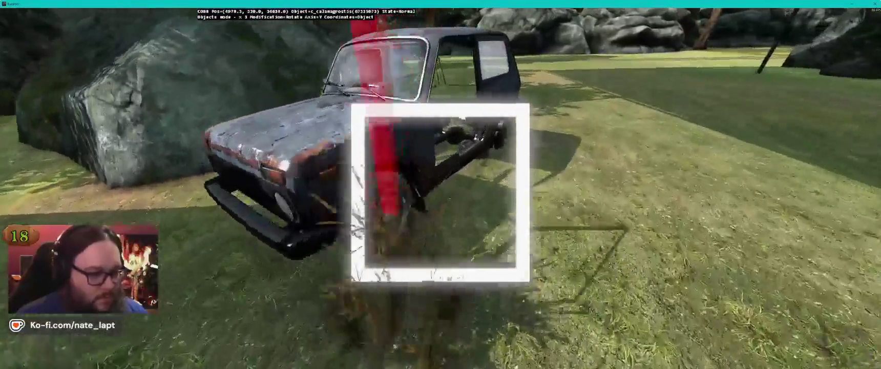
Step: Select the Pitch + (deg) row in c_calamagrostis's Template properties
key("alt+Tab")
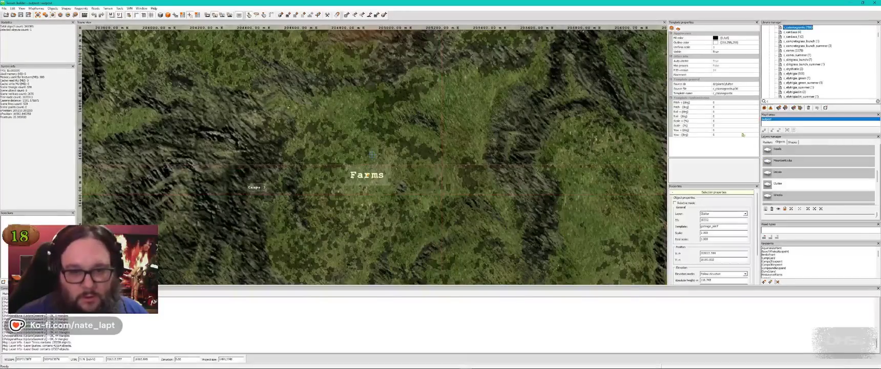
left_click(725, 102)
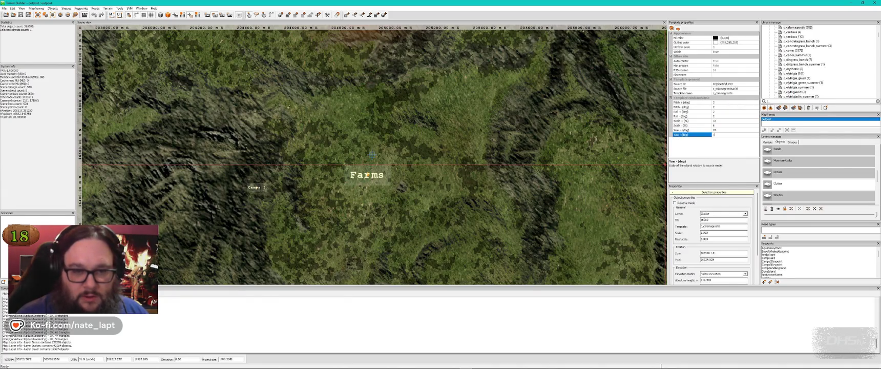
key("alt+Tab")
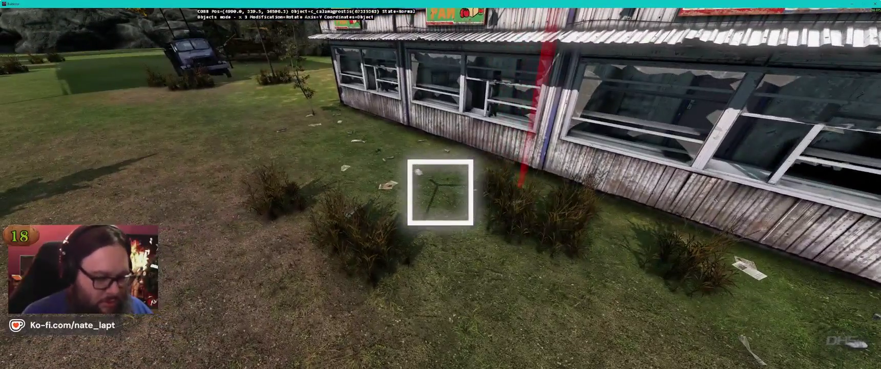
Step: Finish placing c_calamagrostis clumps along the shop front and switch out of Buldozer
key("alt+Tab")
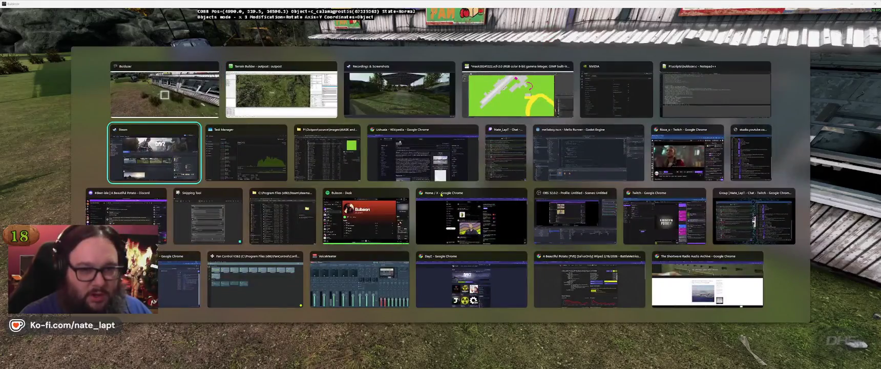
Step: In buldozer.c, comment out SetAperture(1.45) and enable SetAperture(0.79)
key("alt+shift+Tab")
key("Up")
key("Up")
key("Up")
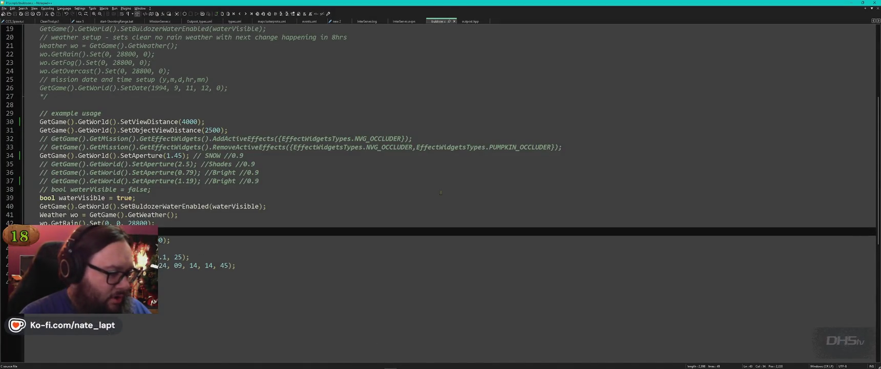
key("Up")
key("Up")
key("Up")
key("ctrl+q")
key("Down")
key("Down")
key("ctrl+q")
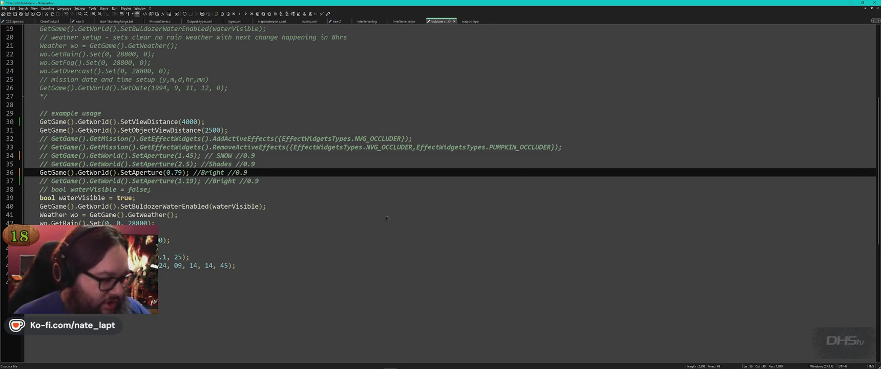
Step: Change the SetDate month from 09 to 07
left_click(180, 265)
key("BackSpace")
type("7")
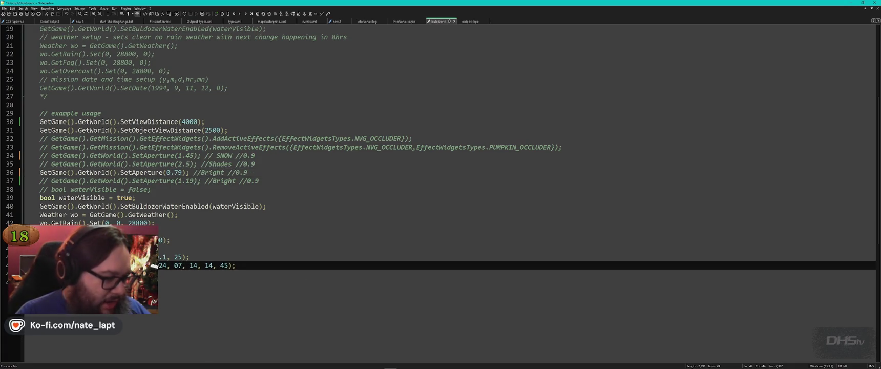
key("BackSpace")
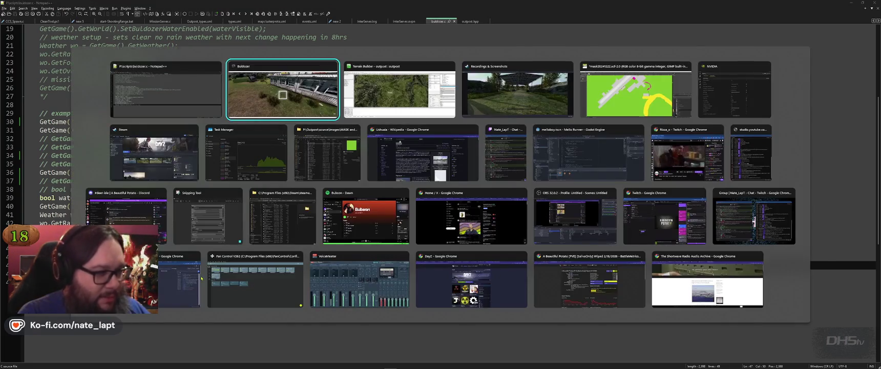
key("alt+Tab")
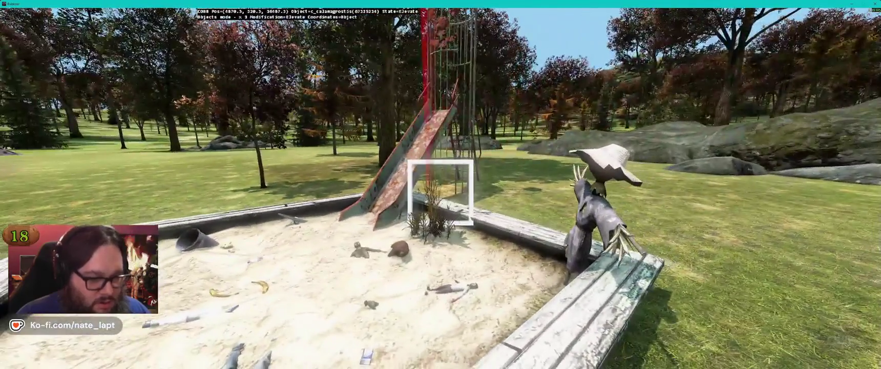
Step: Stop raising the grass clump placed in the playground sandbox
key("r")
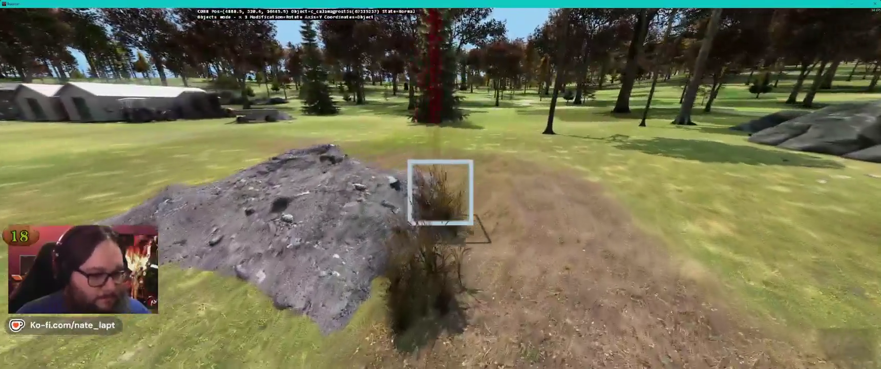
Step: Fly back from the gravel pile to survey the tanker trailer, shed, crates, tractor and truck
key("s")
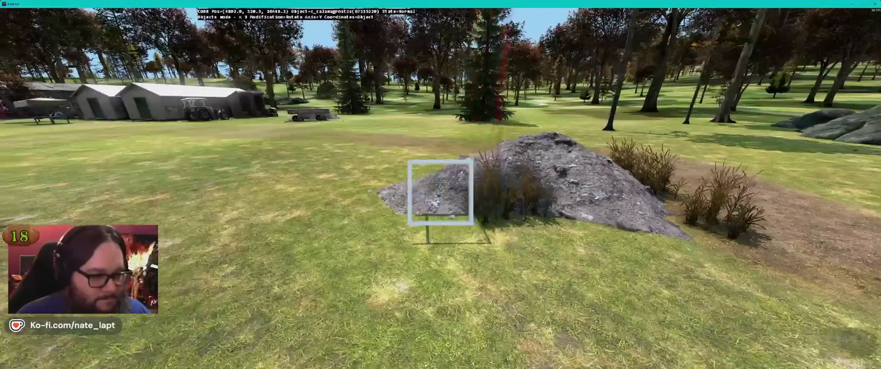
key("s")
key("s")
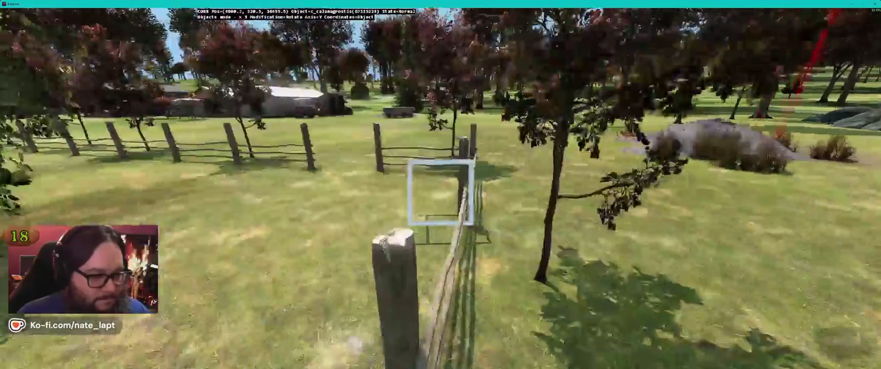
key("s")
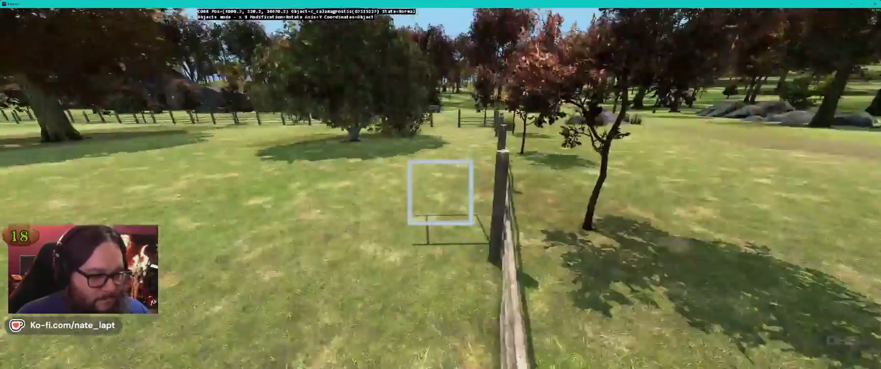
key("s")
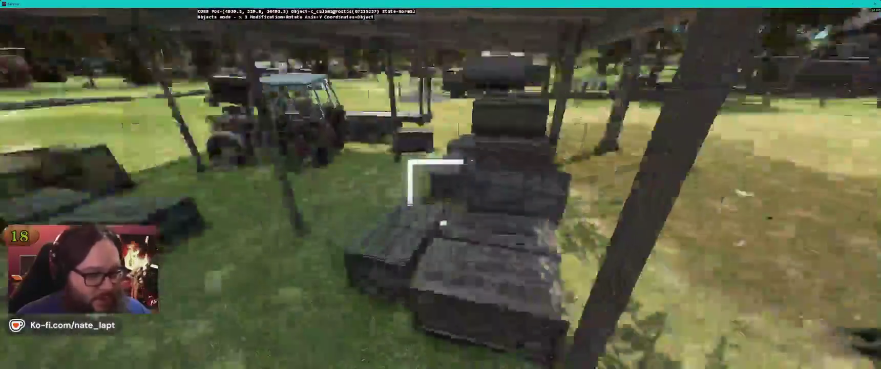
key("s")
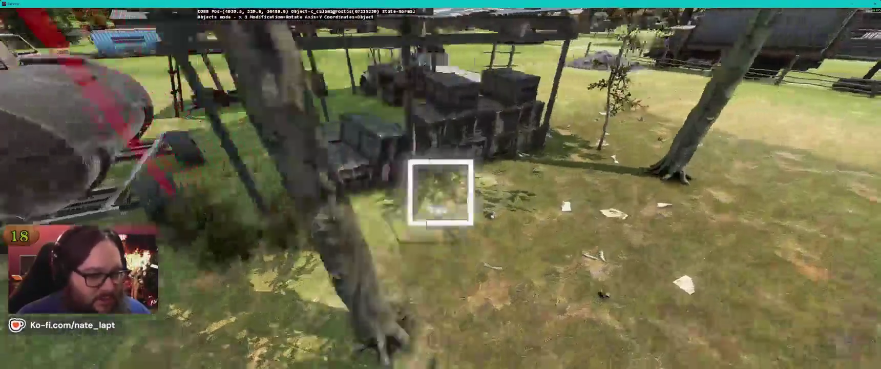
key("s")
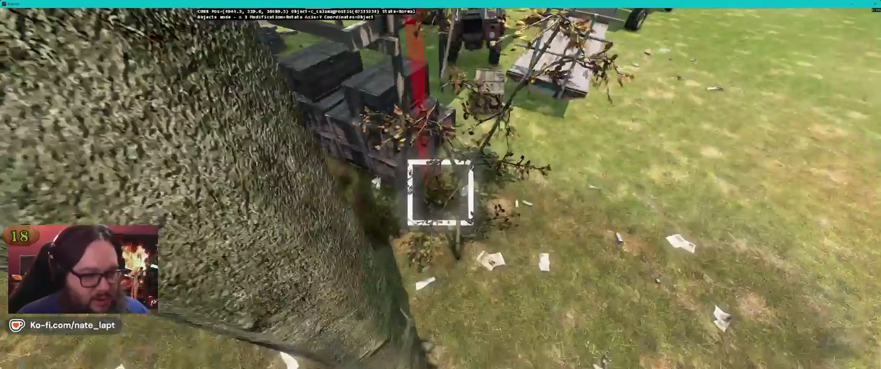
key("s")
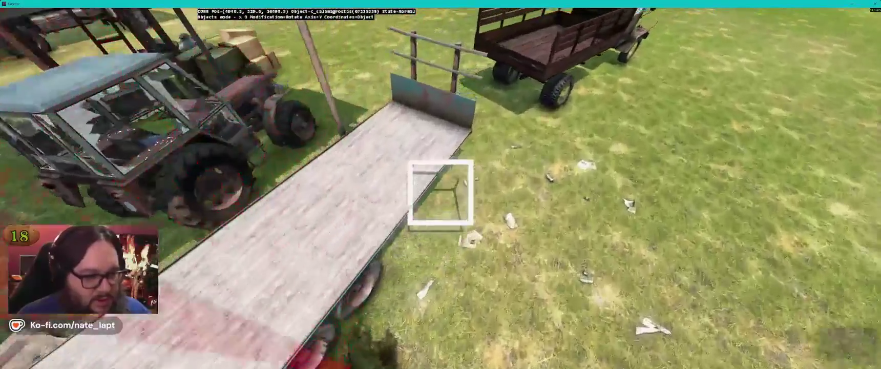
key("s")
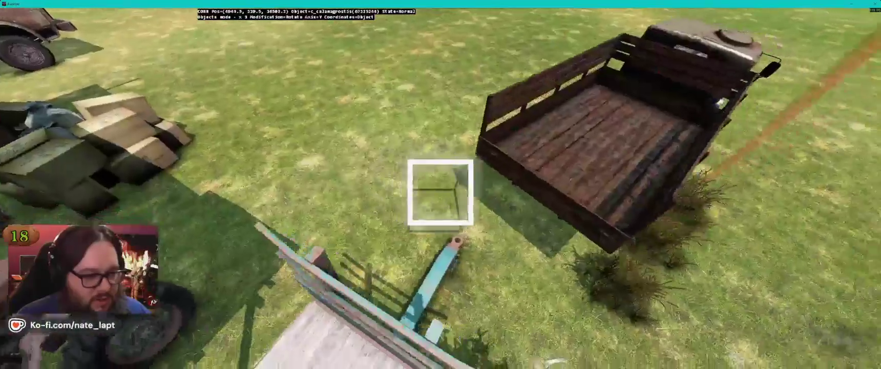
key("s")
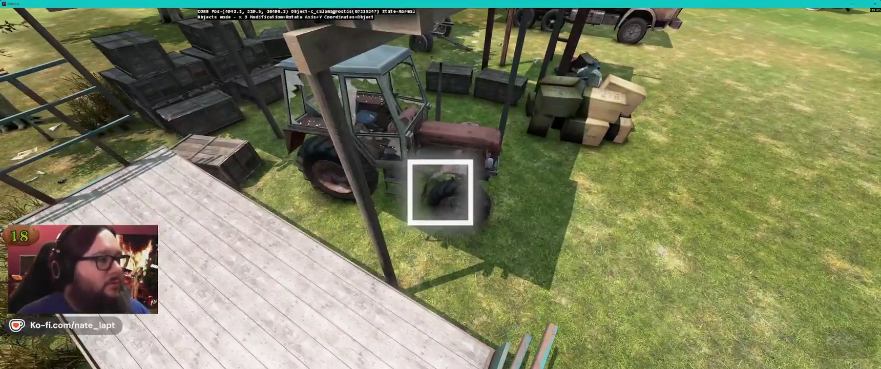
Step: Place a c_calamagrostis grass clump beside the crates and tractor
key("alt+Tab")
key("alt+Tab")
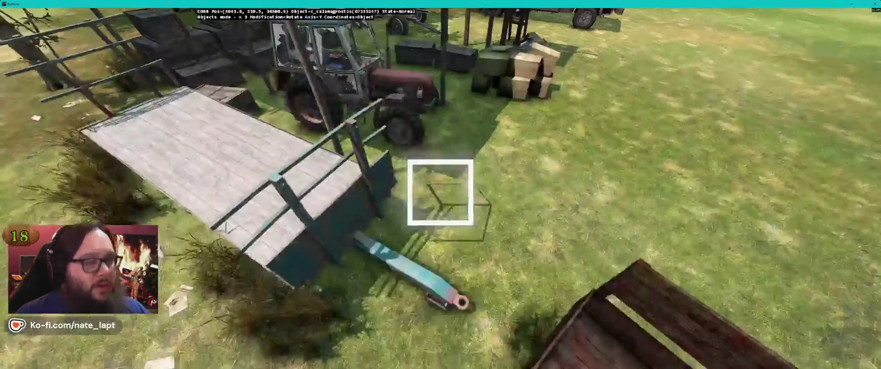
key("s")
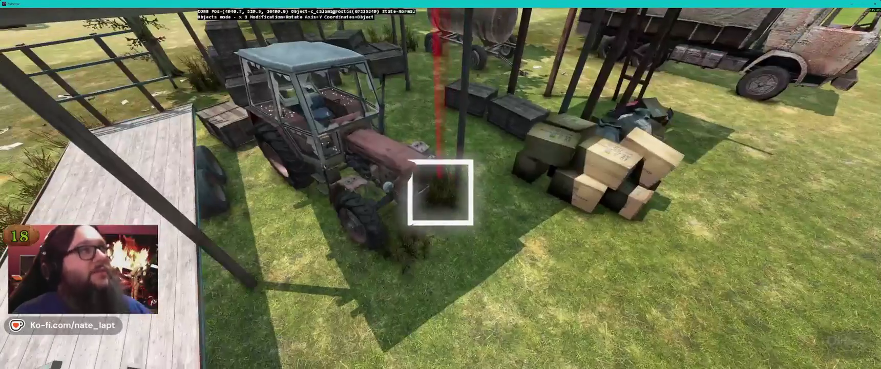
key("d")
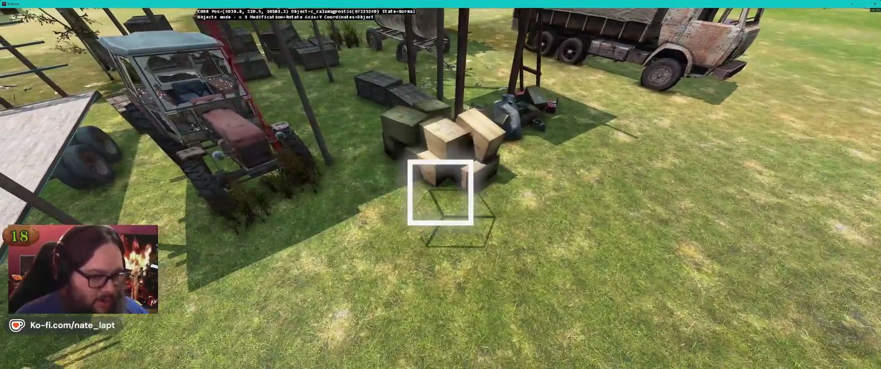
key("s")
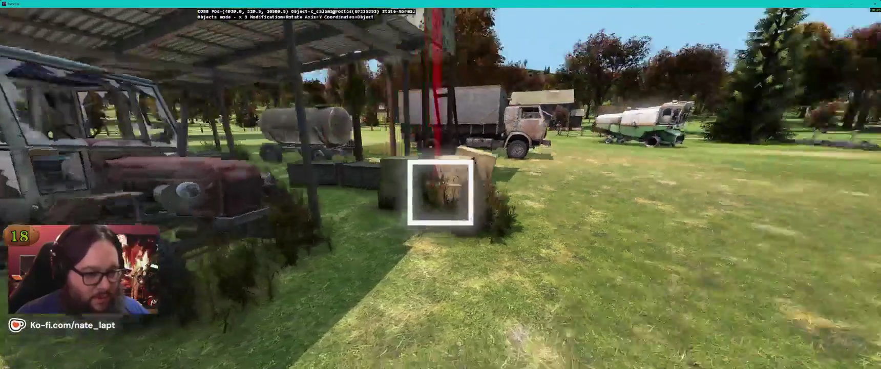
key("w")
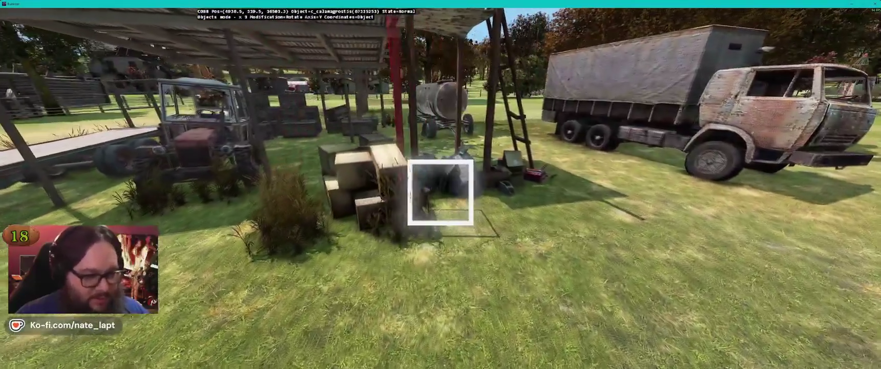
key("w")
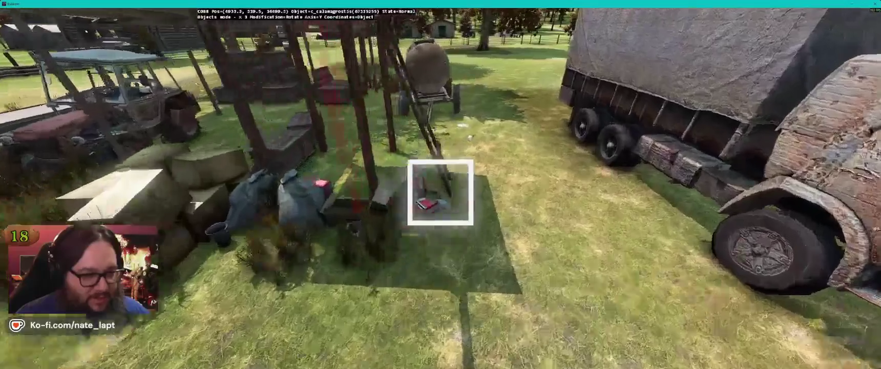
key("a")
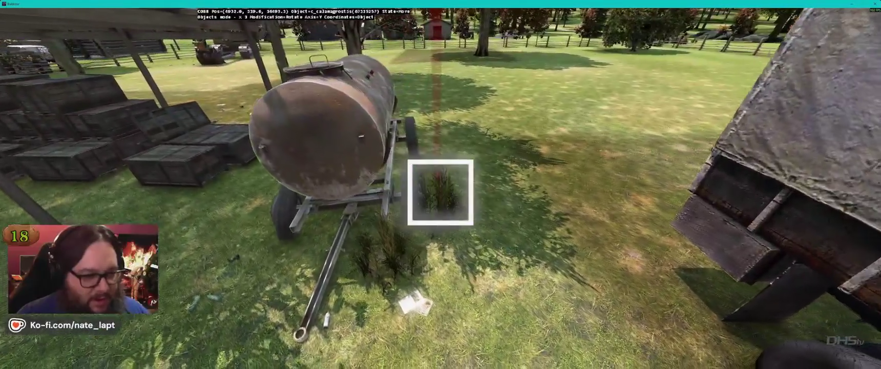
key("a")
key("a")
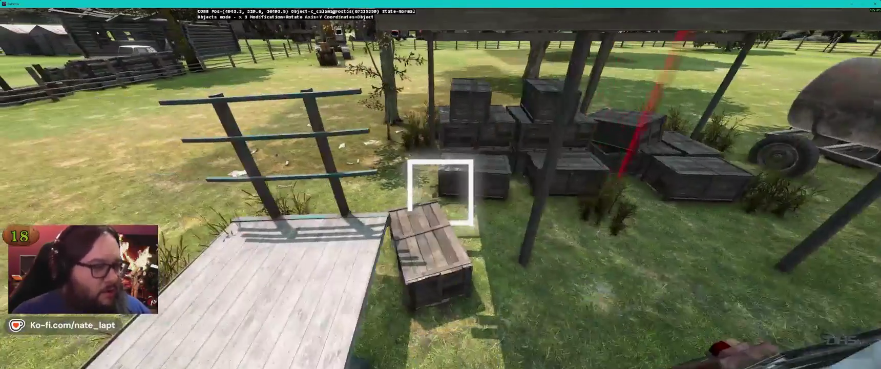
key("a")
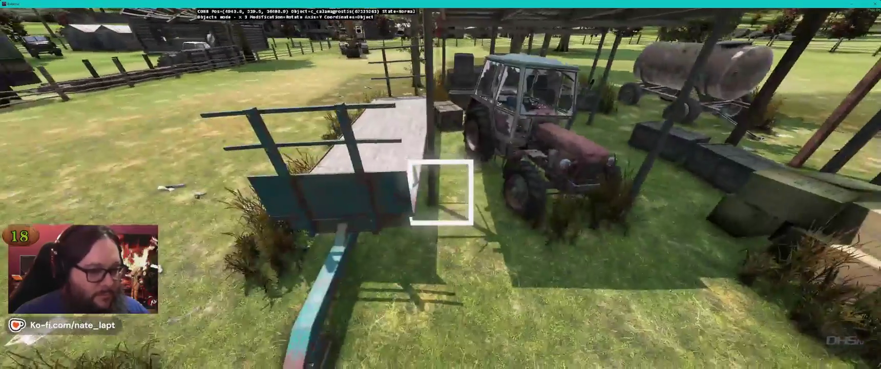
key("a")
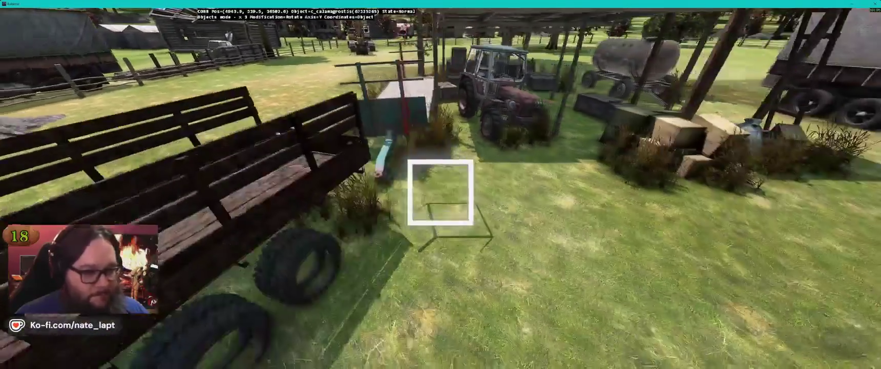
Step: Add grass clumps at the front and side of the combine harvester
key("s")
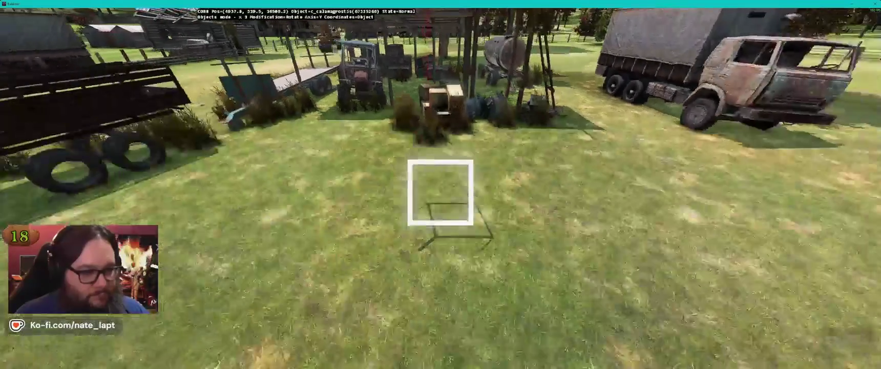
key("a")
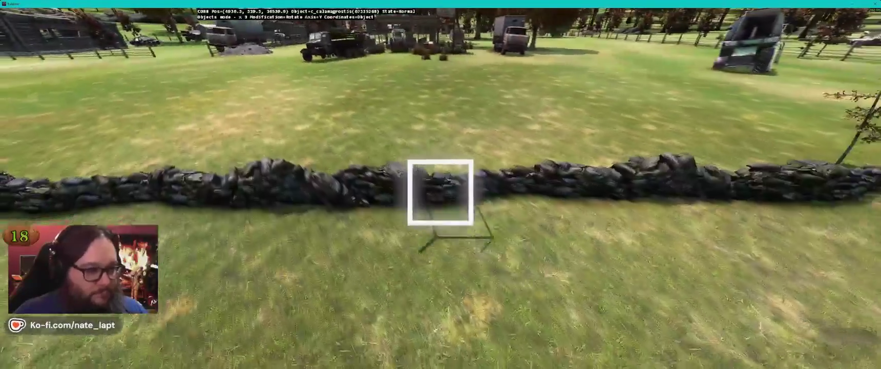
key("w")
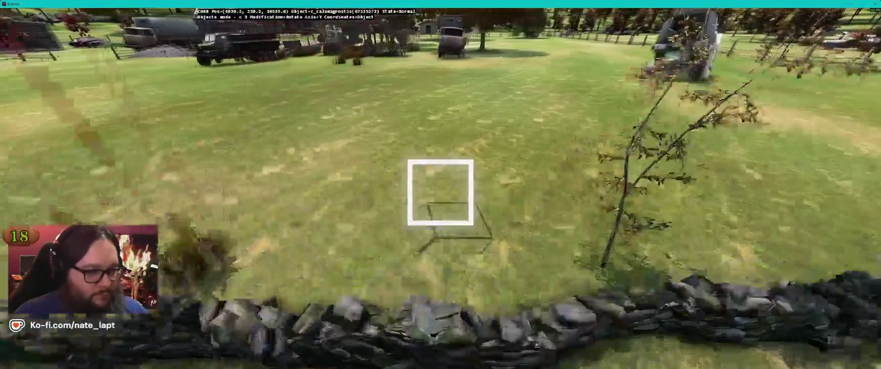
key("w")
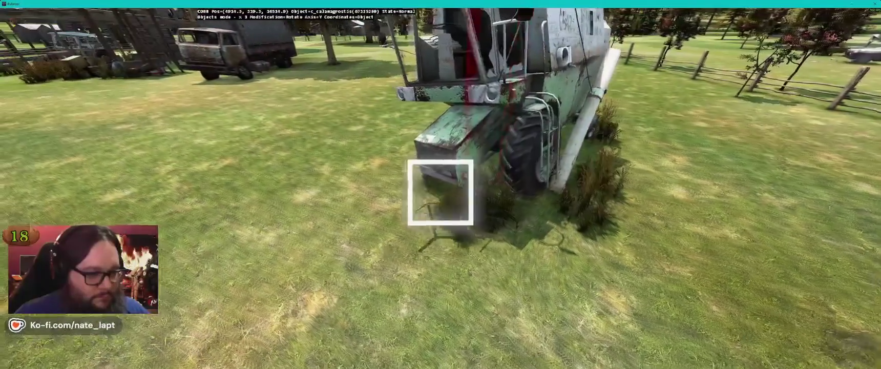
key("a")
key("a")
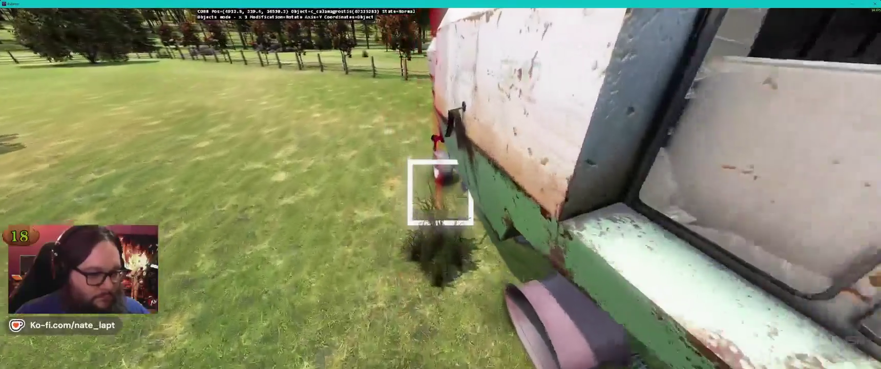
Step: Add grass clumps by the house steps, the trailers and around the tree's base
key("a")
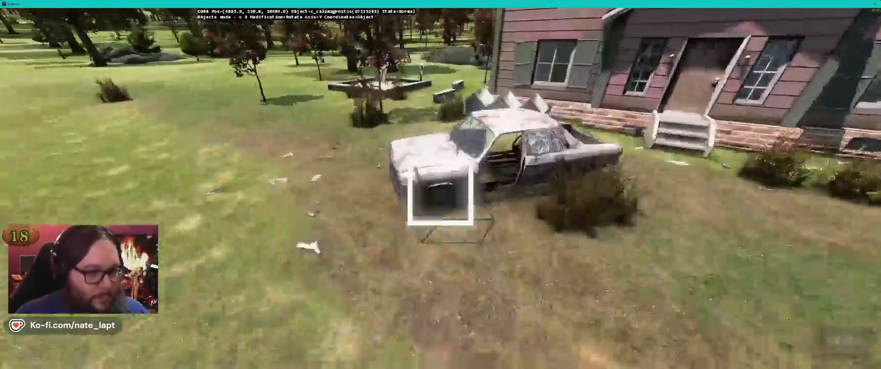
key("a")
key("a")
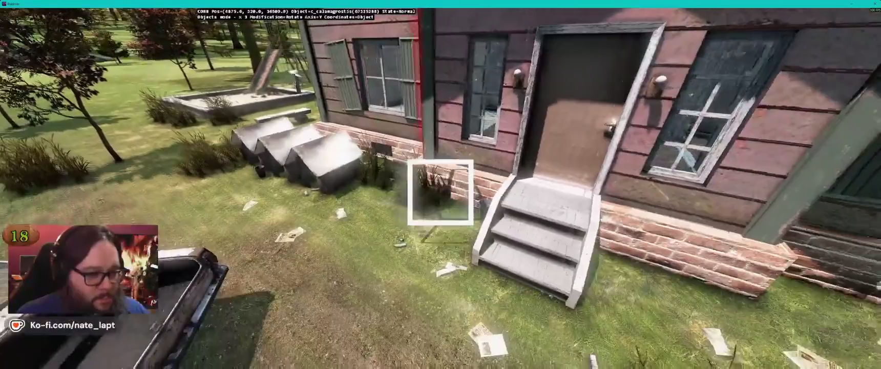
key("a")
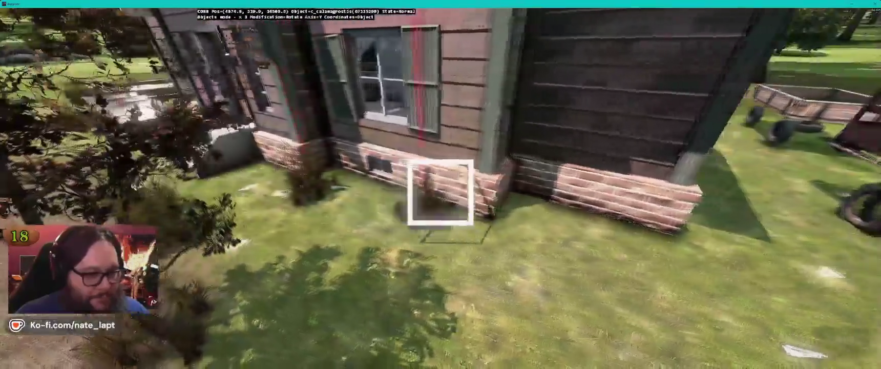
key("a")
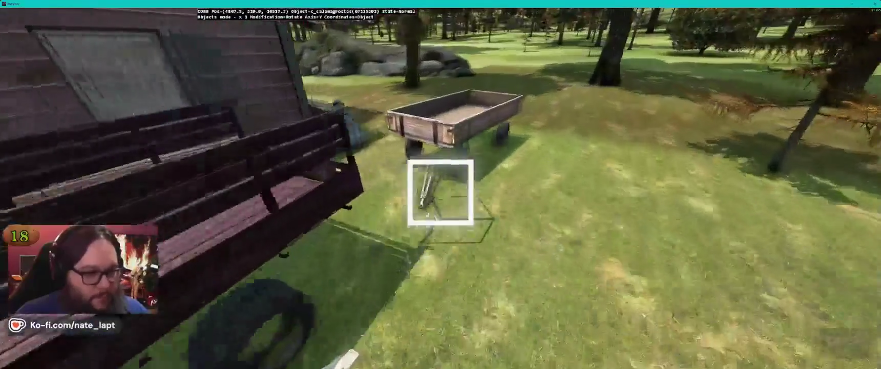
key("a")
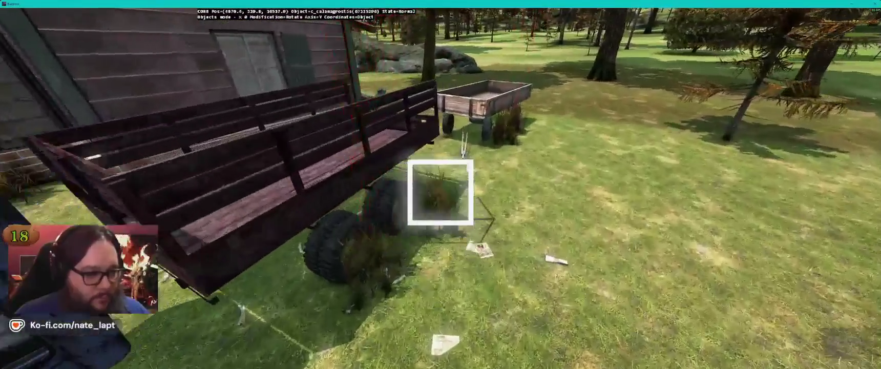
key("a")
key("a")
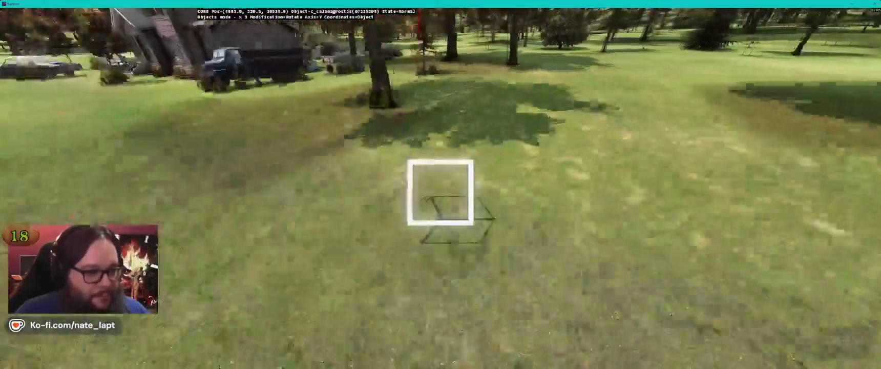
key("a")
key("a")
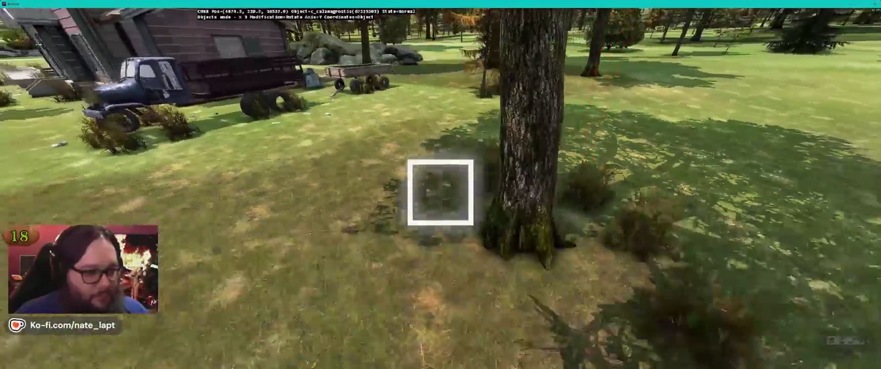
key("a")
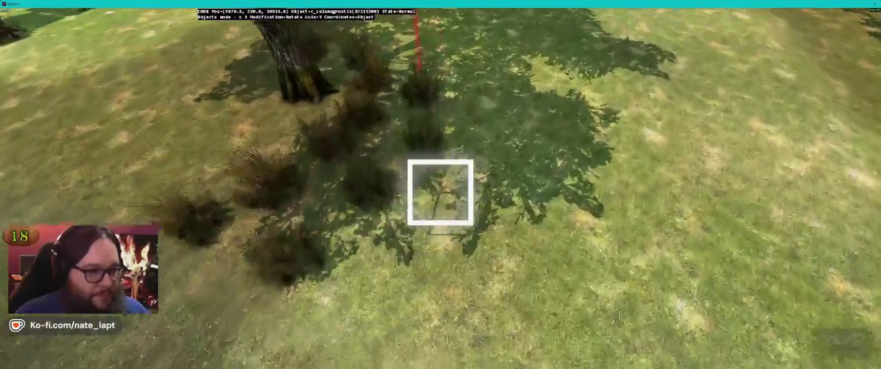
Step: Fly to the three rusty fuel tanks and line their base with c_calamagrostis clumps
key("a")
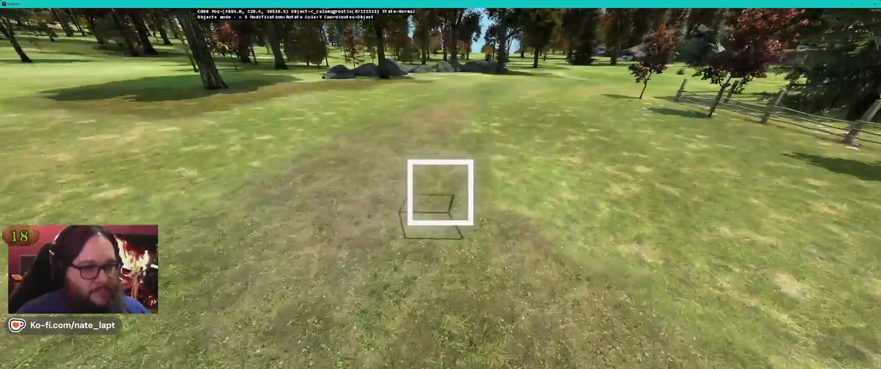
key("w")
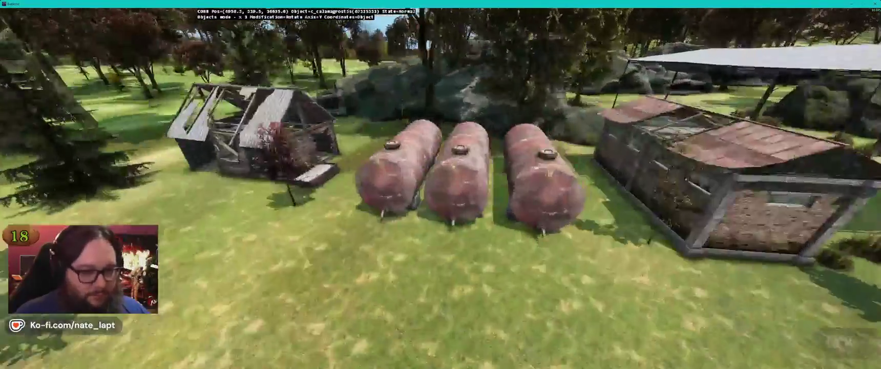
key("s")
key("w")
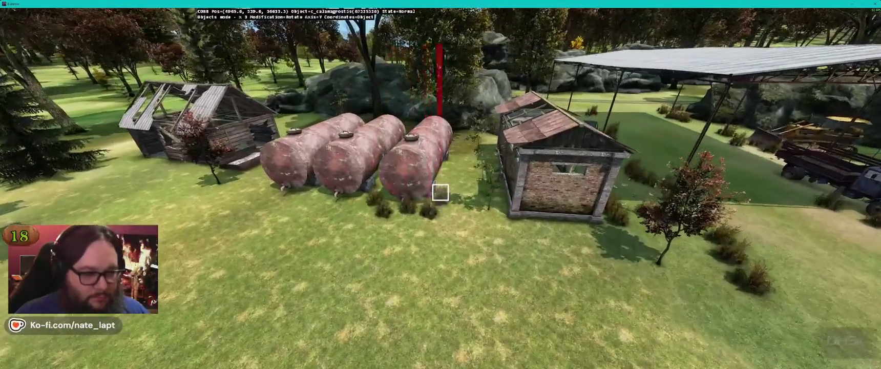
key("w")
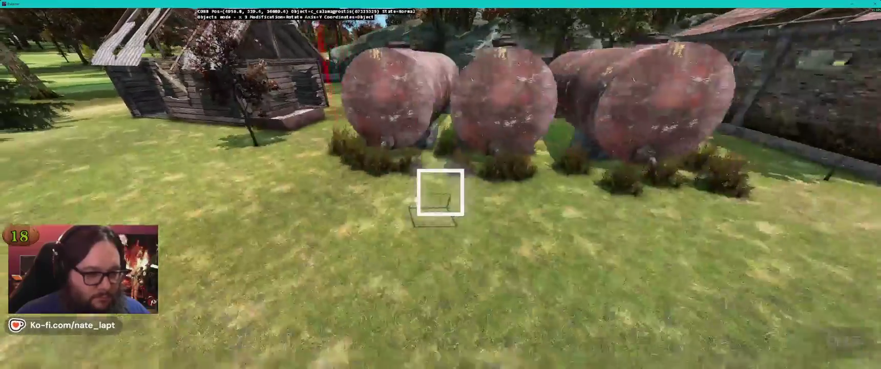
key("w")
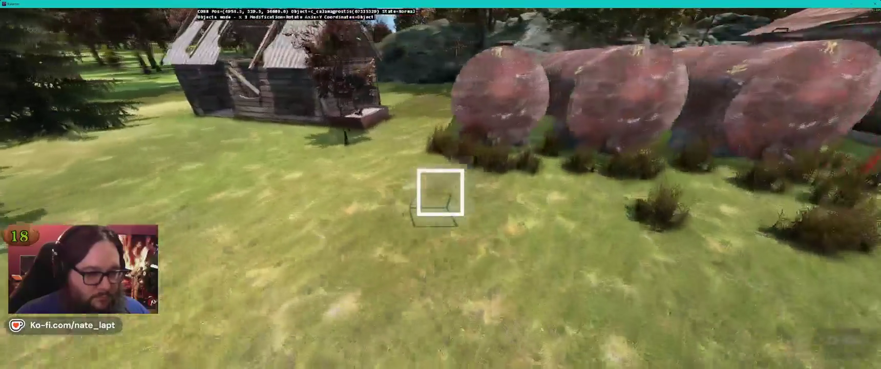
key("w")
key("w")
key("w")
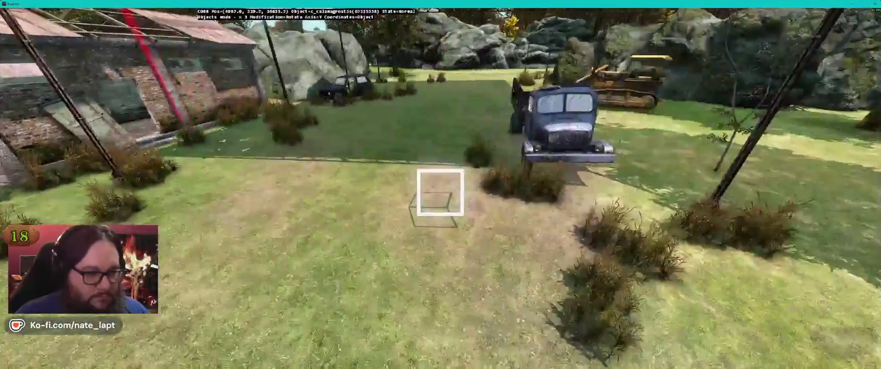
key("w")
key("w")
key("w")
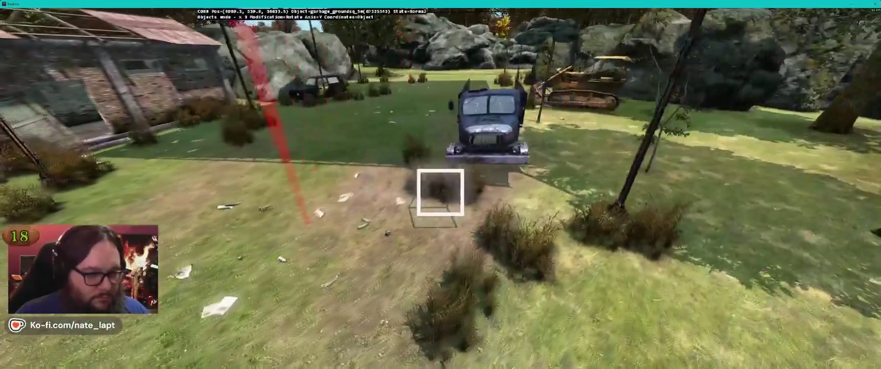
key("w")
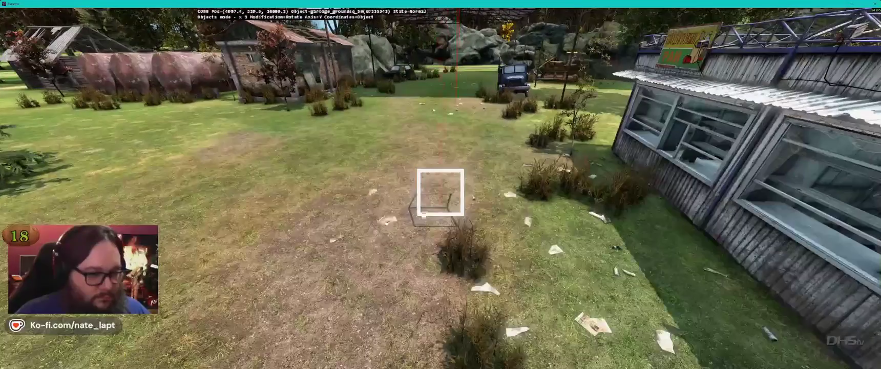
key("w")
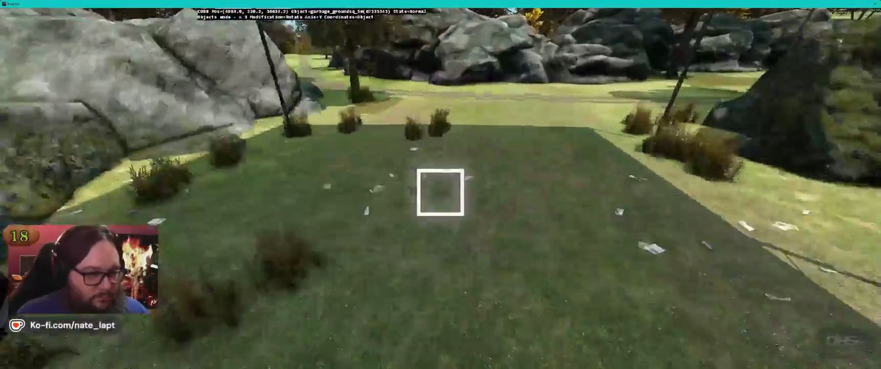
key("w")
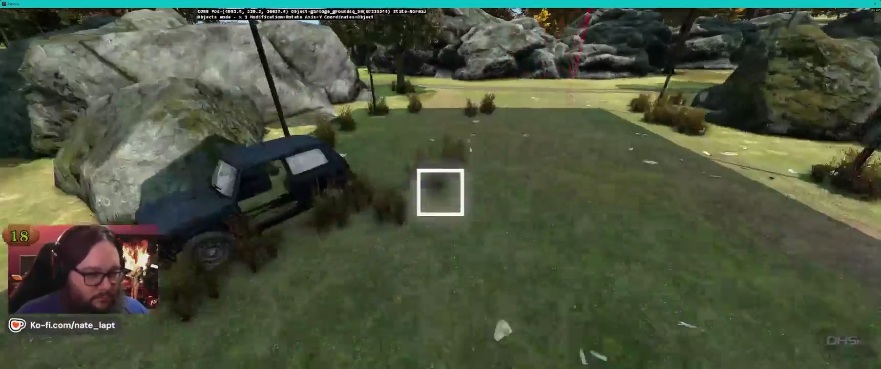
key("w")
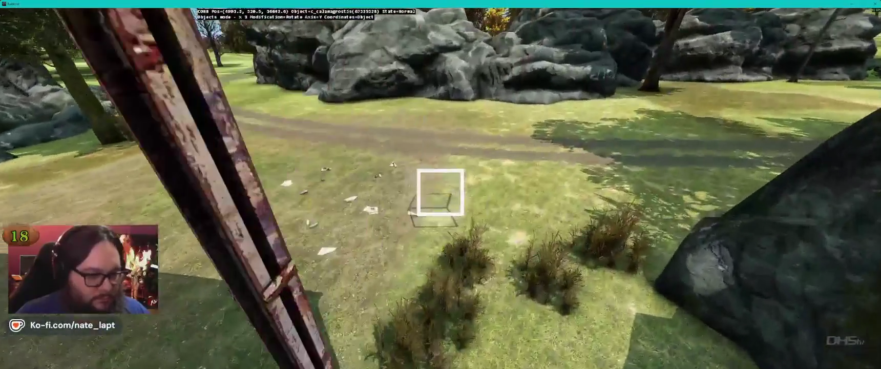
key("w")
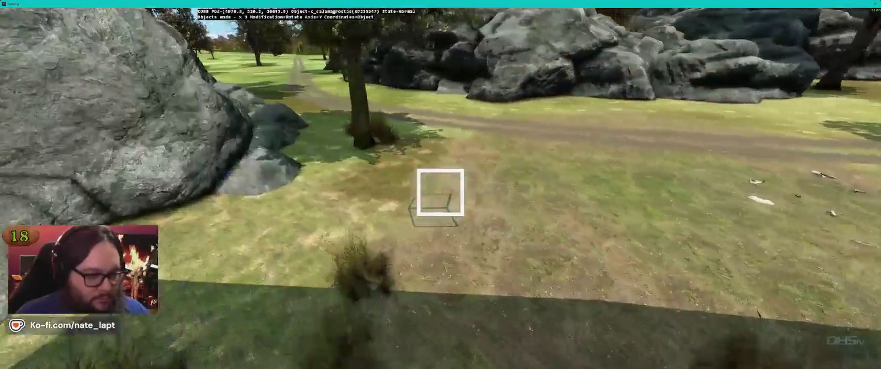
key("w")
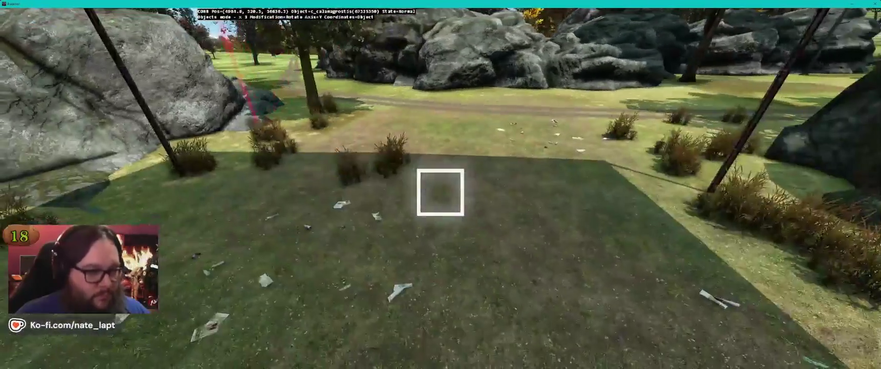
key("w")
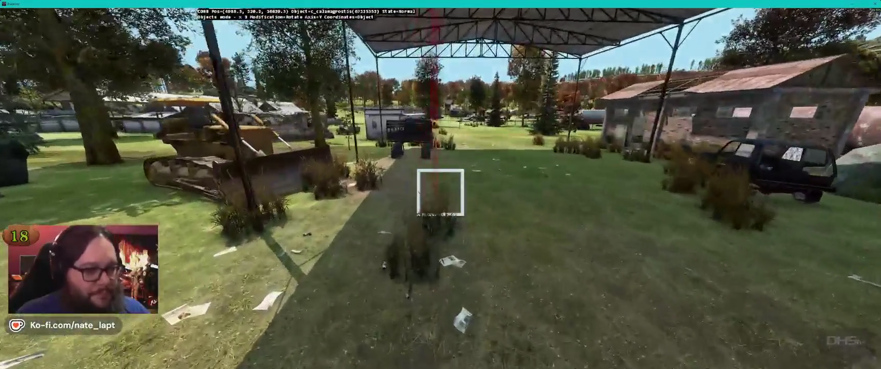
Step: Fly around the bulldozer, trucks and open shelter to look over the vehicle yard
key("s")
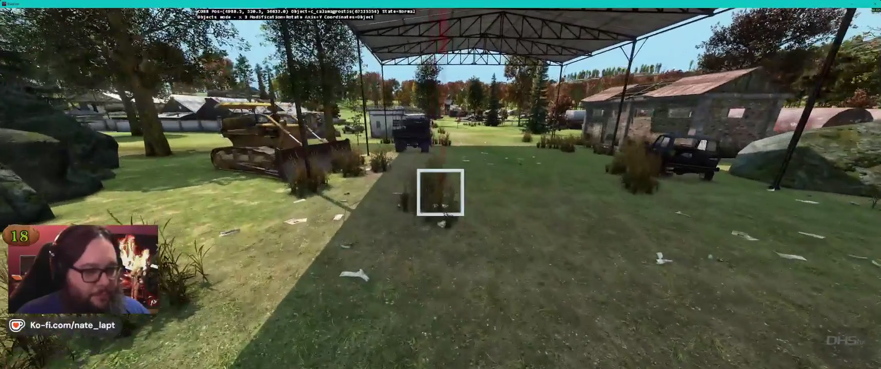
key("s")
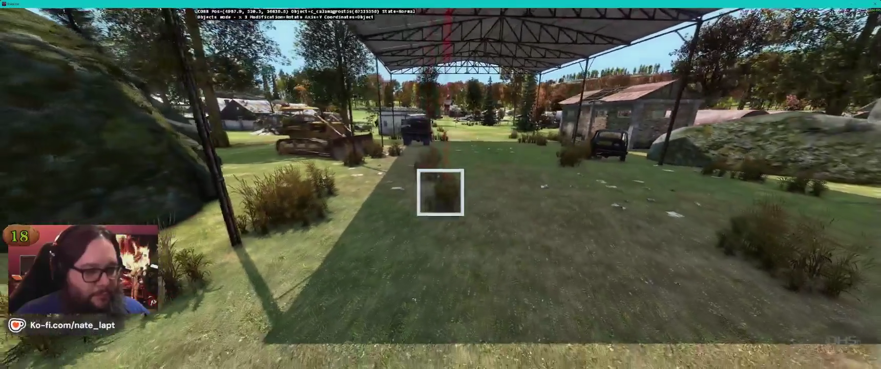
key("w")
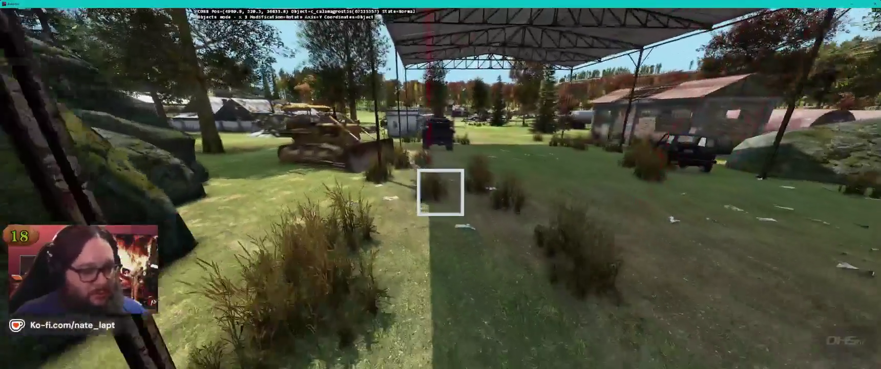
key("w")
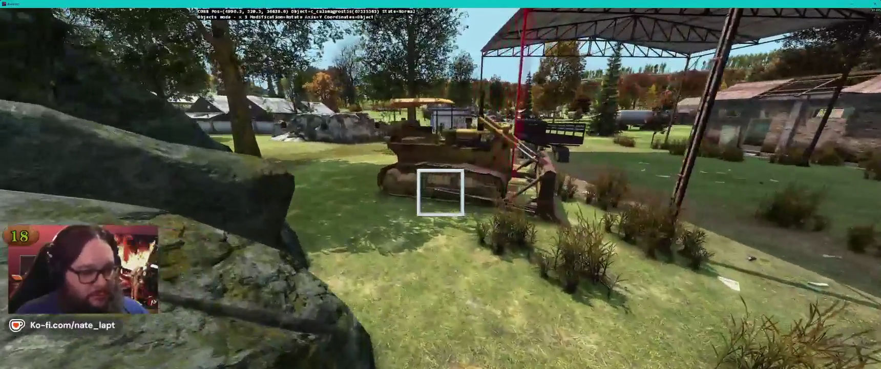
key("w")
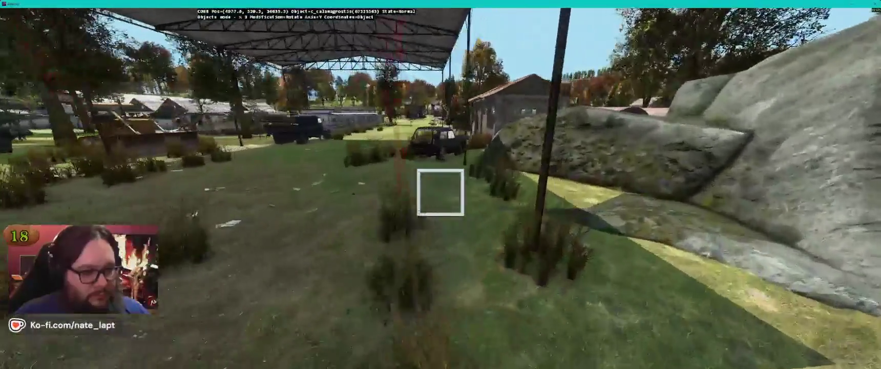
key("s")
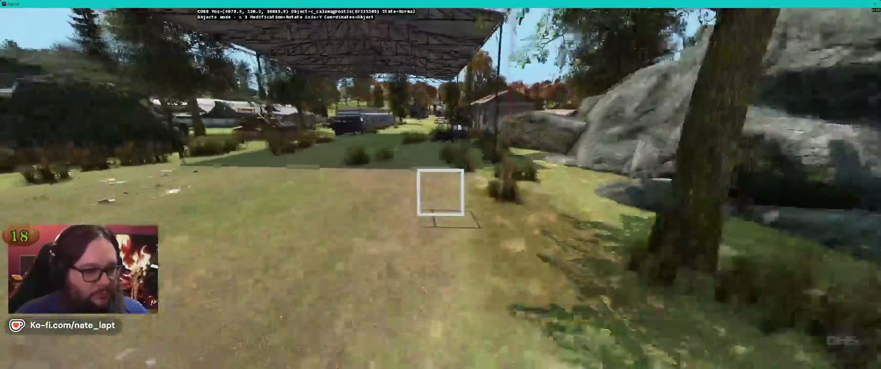
key("w")
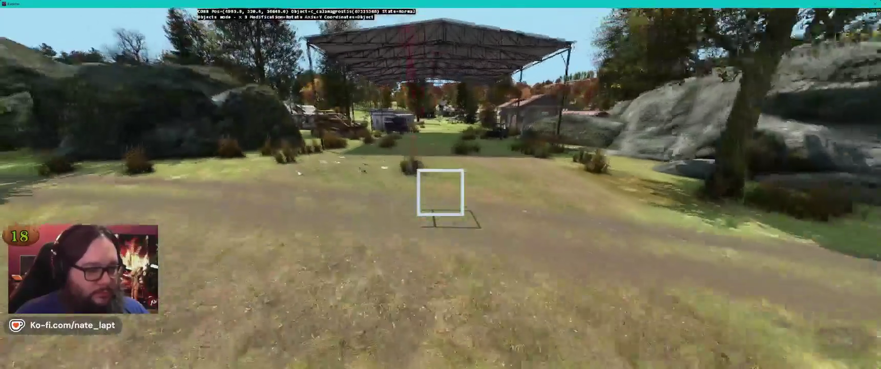
key("w")
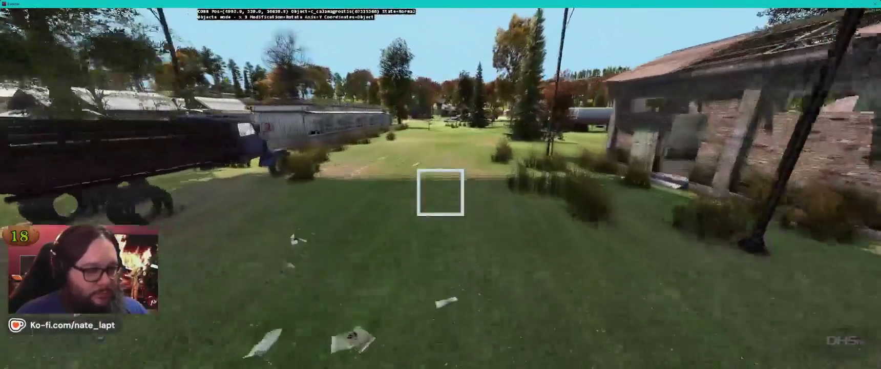
key("w")
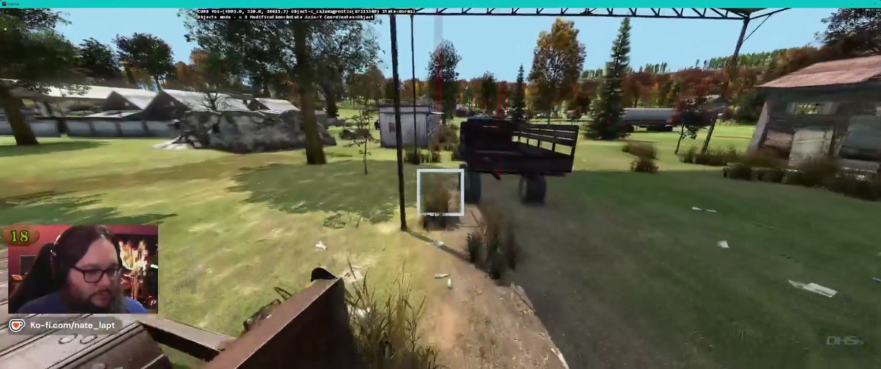
key("w")
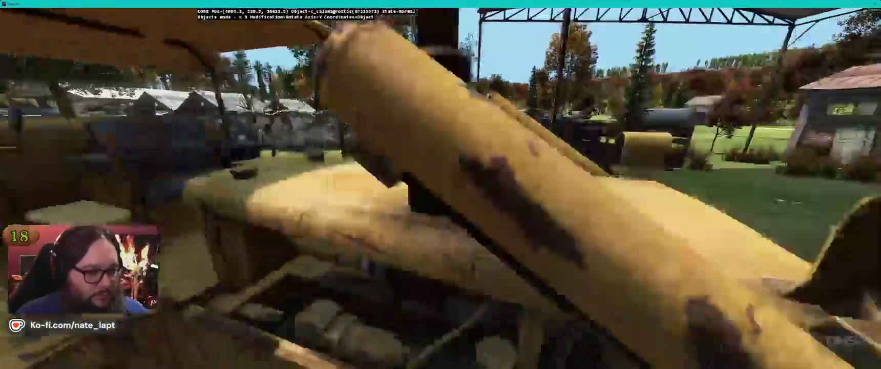
key("s")
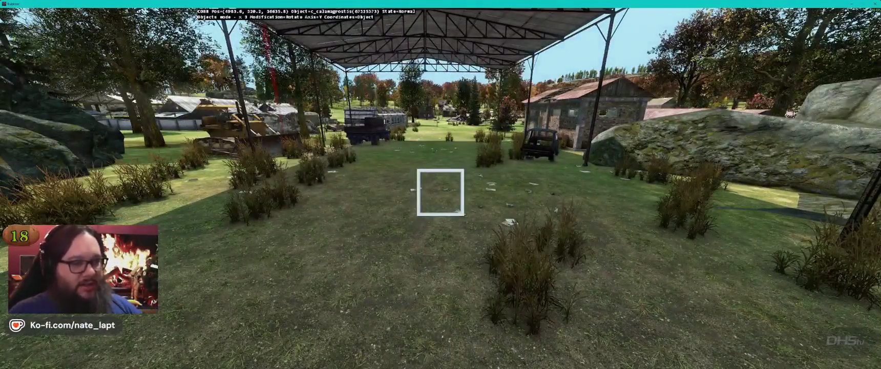
Step: Inspect the grass by the rock and parked car, then return to Terrain Builder's Farms map
key("d")
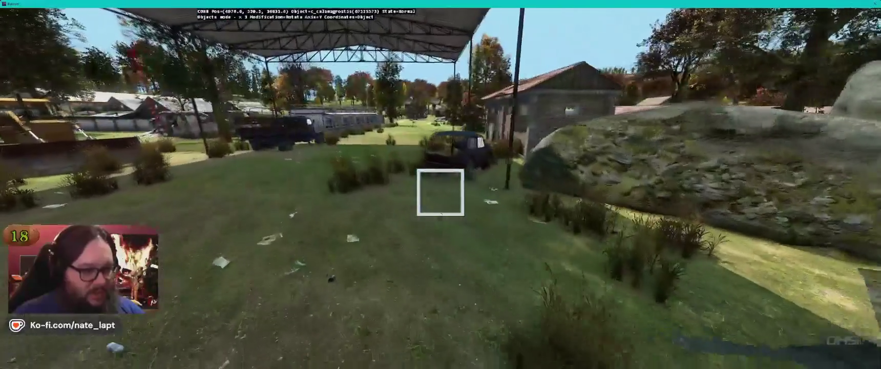
key("Right")
key("Left")
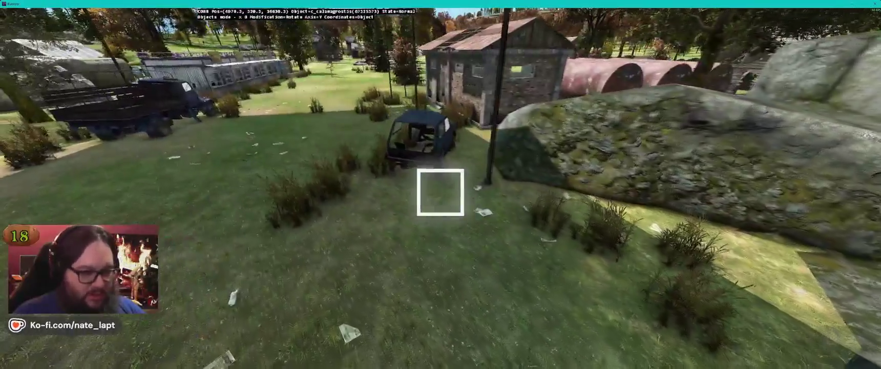
key("s")
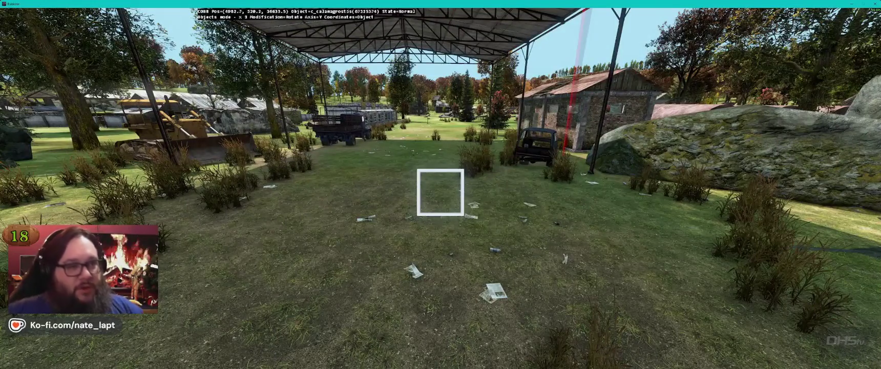
key("alt+Tab")
key("Tab")
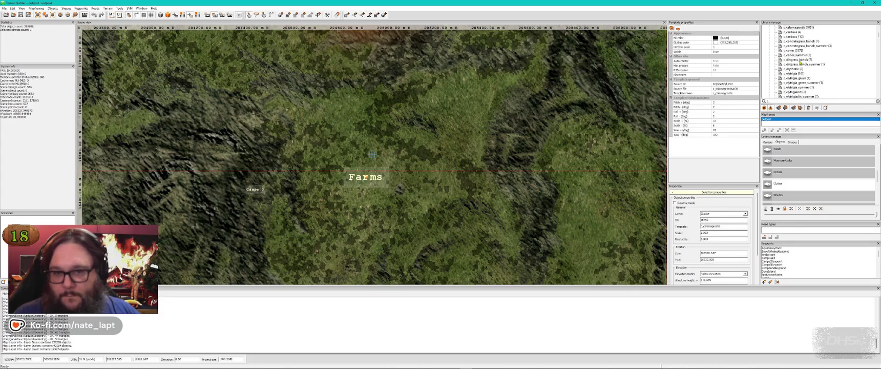
Step: Pick the c_dirtgrass_bunch object in the Terrain Builder library
left_click(800, 60)
key("alt+Tab")
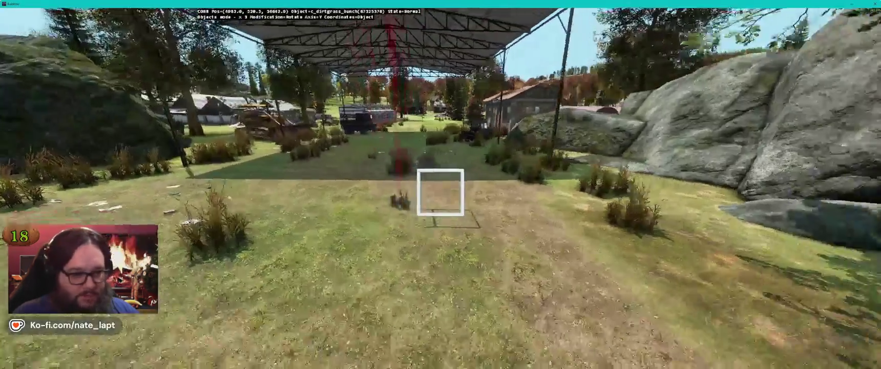
key("alt+Tab")
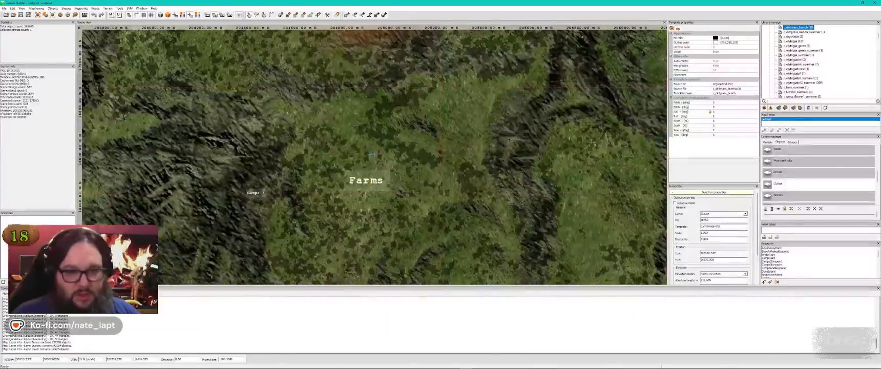
Step: Set the object's randomisation: pitch ±2, roll ±2, scale +10/−2 percent, yaw + 64
left_click(719, 103)
type("2")
key("Tab")
type("2")
key("Tab")
type("2")
key("Tab")
type("2")
key("Tab")
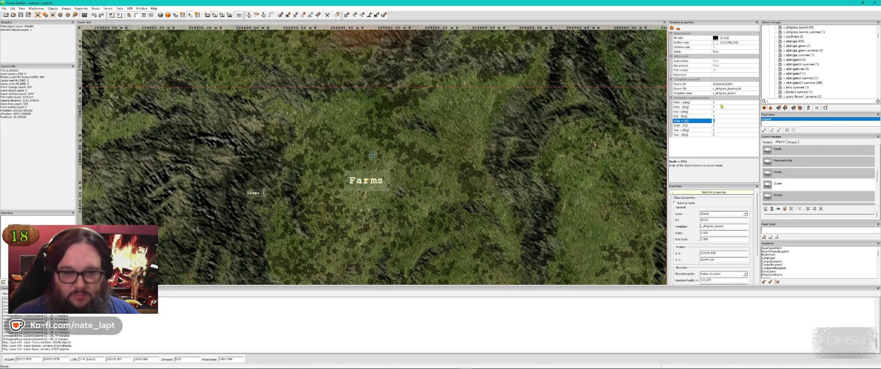
type("10")
key("Tab")
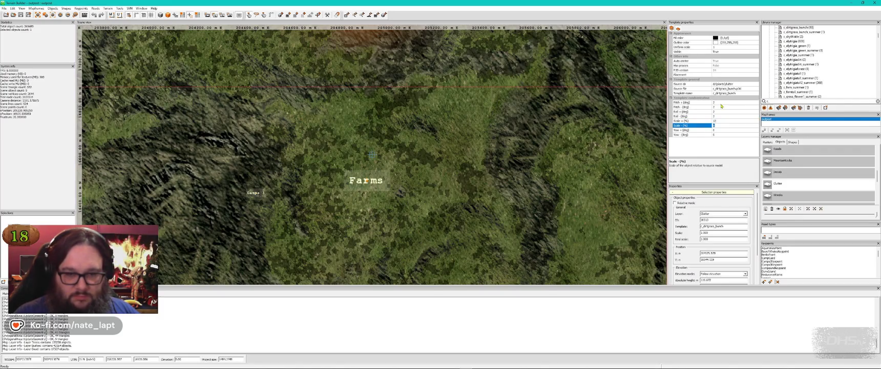
type("2")
key("Tab")
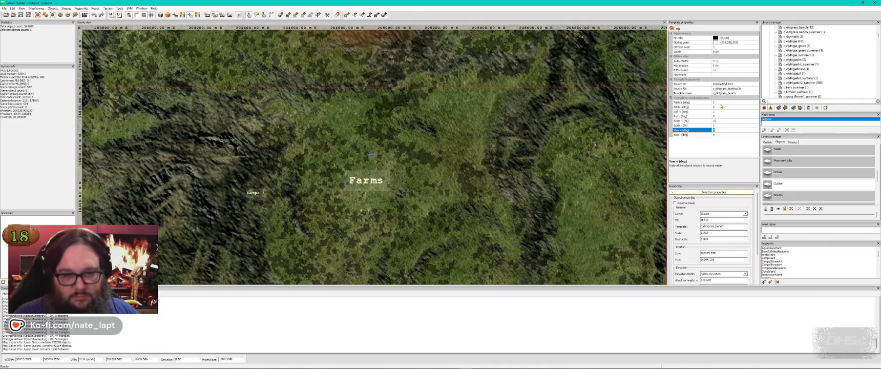
key("Tab")
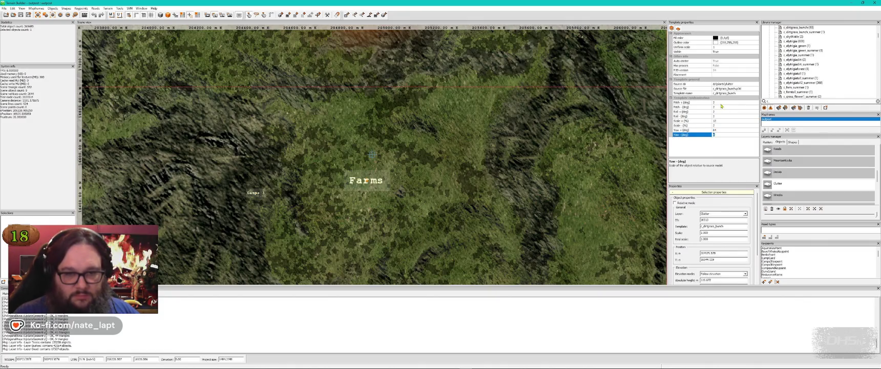
Step: Fly the Buldozer camera toward the hangar, then save the terrain project
key("alt+Tab")
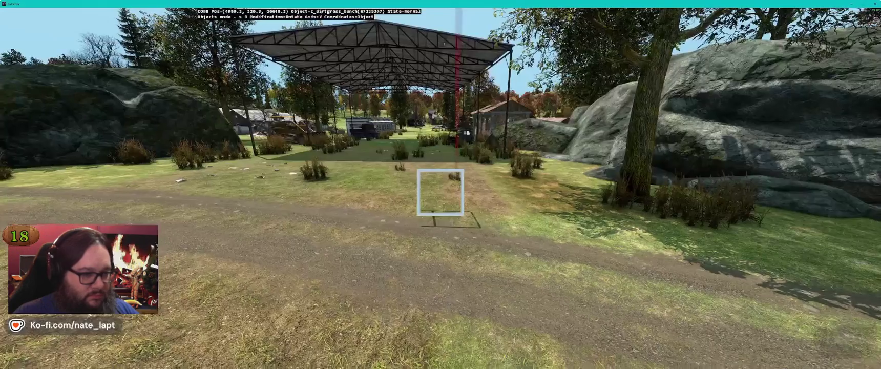
key("w")
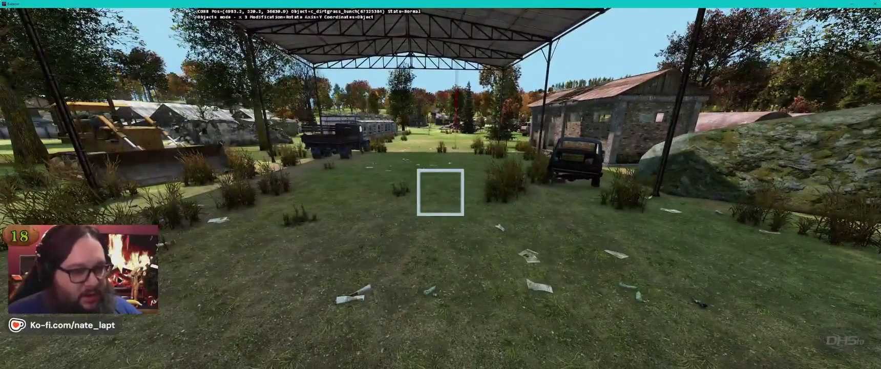
key("alt+Tab")
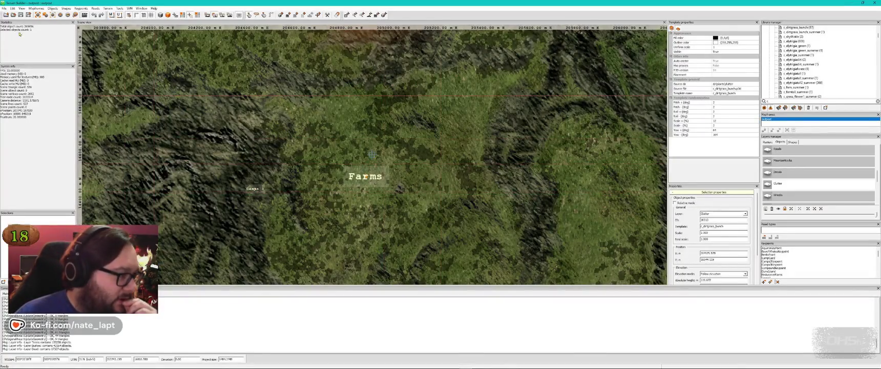
left_click(20, 15)
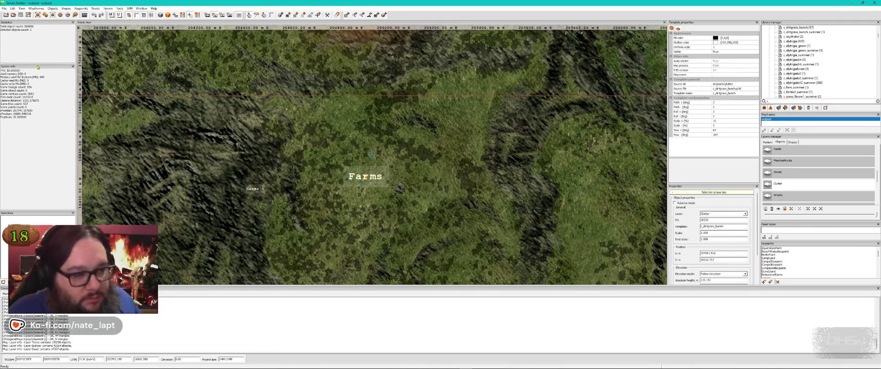
key("alt+Tab")
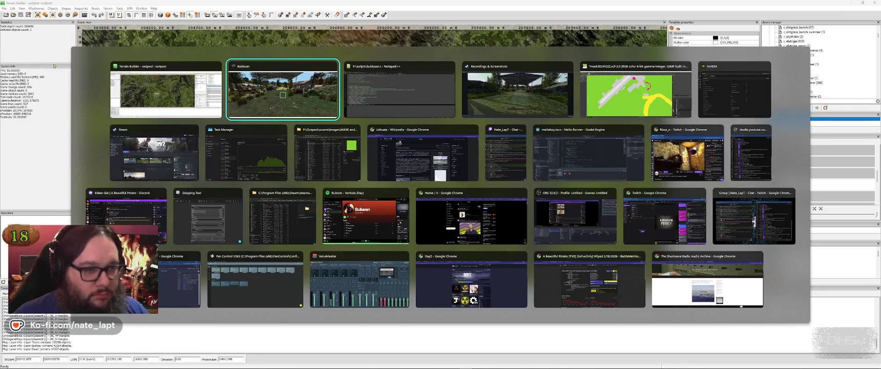
Step: Browse the older DayZ grass screenshots in the Steam viewer, then return to Terrain Builder
key("alt+Tab")
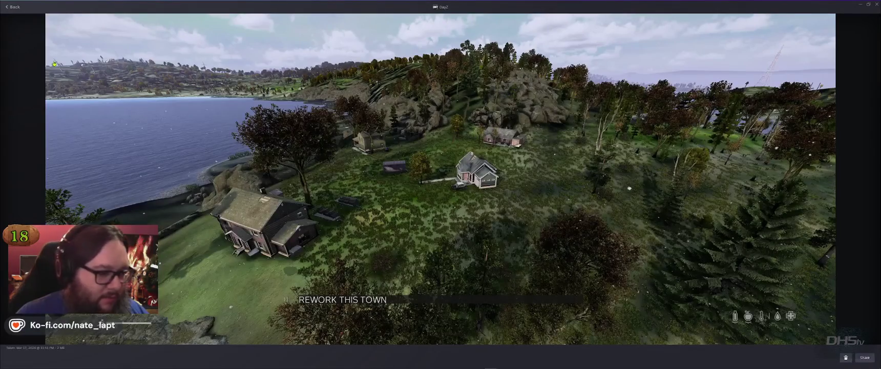
key("Right")
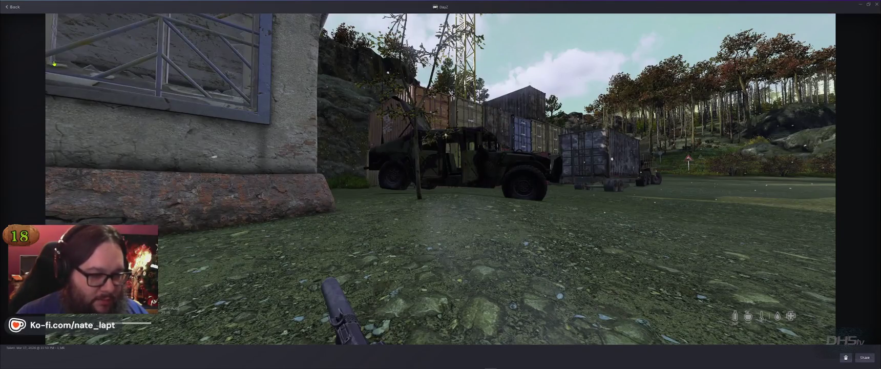
key("Right")
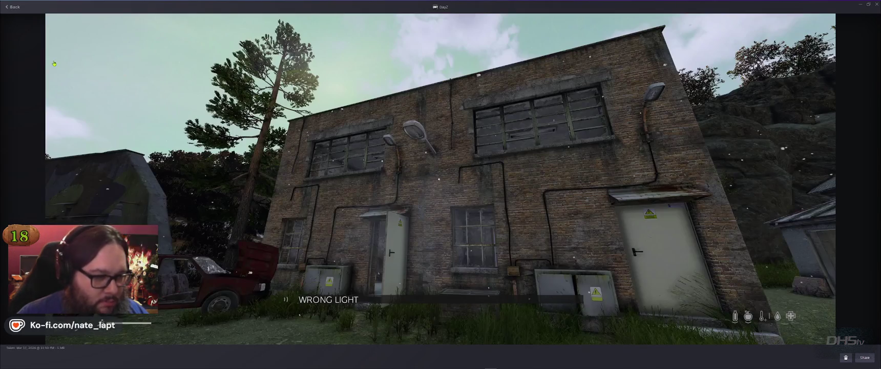
key("Right")
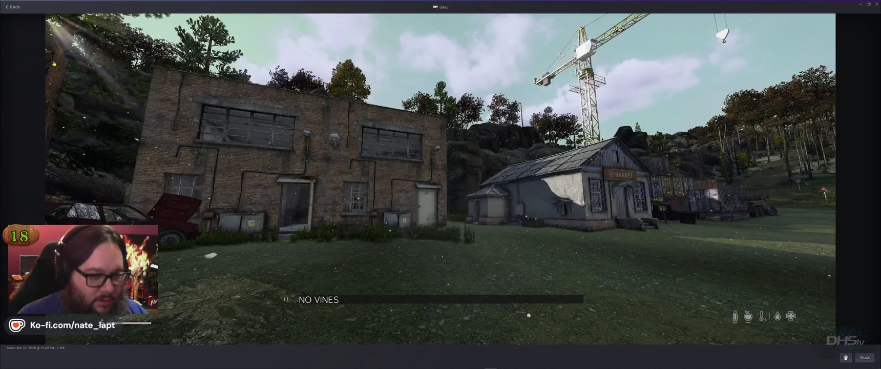
key("Right")
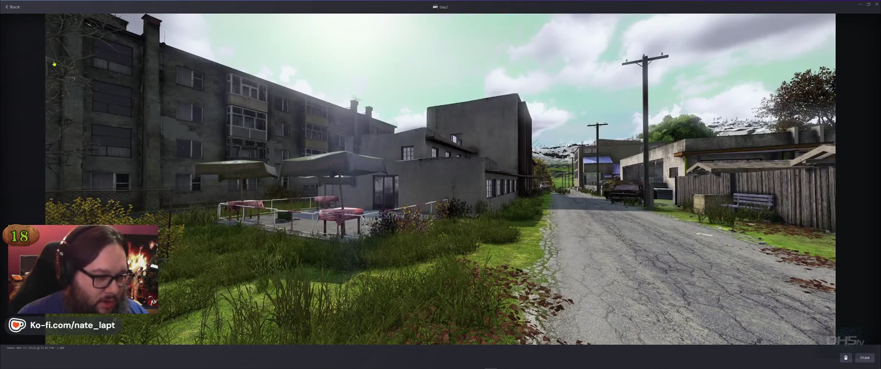
key("Right")
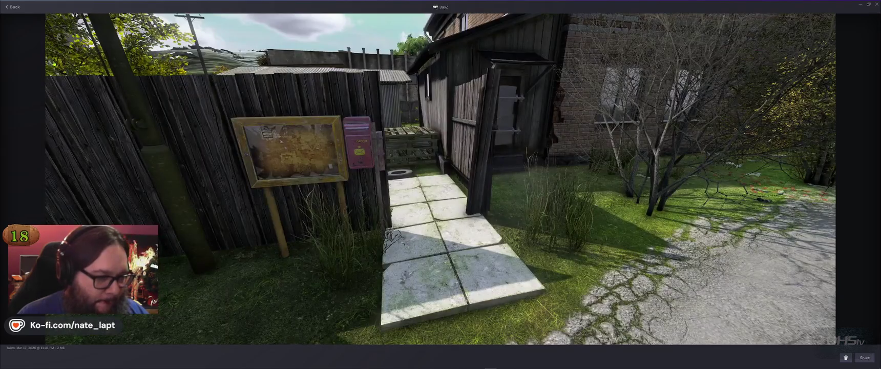
key("Right")
key("Right")
key("Right")
key("Right")
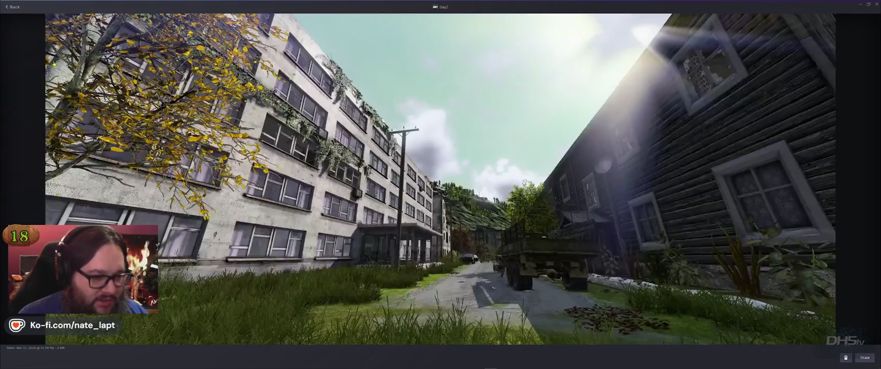
key("Right")
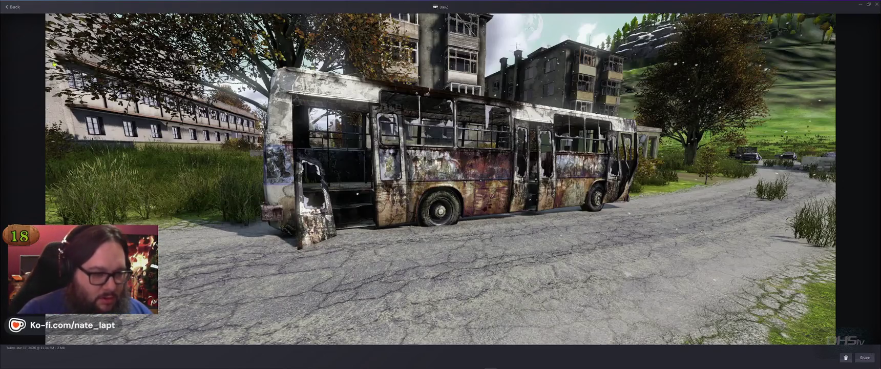
key("Right")
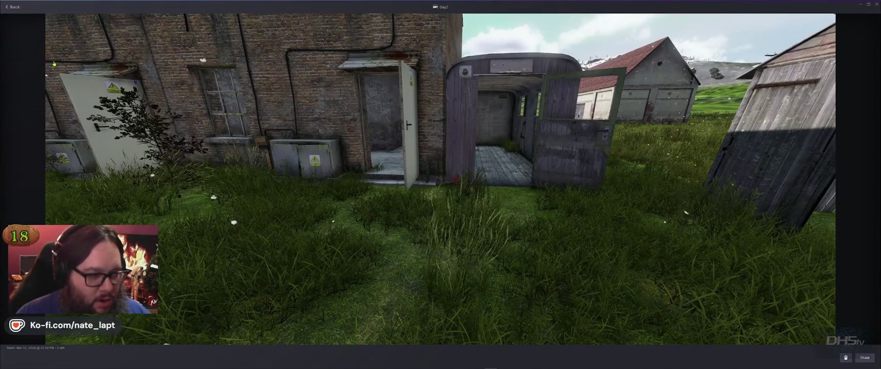
key("Right")
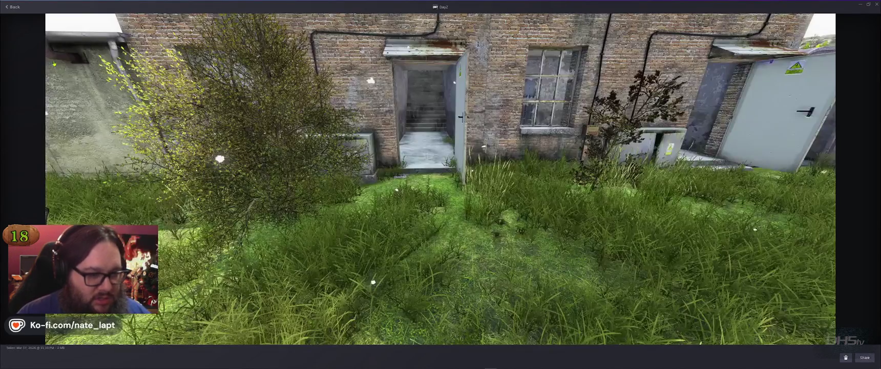
key("Right")
key("Right")
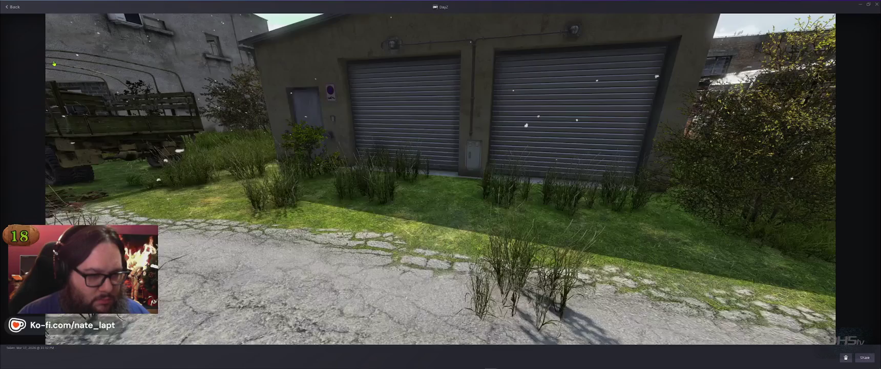
key("Right")
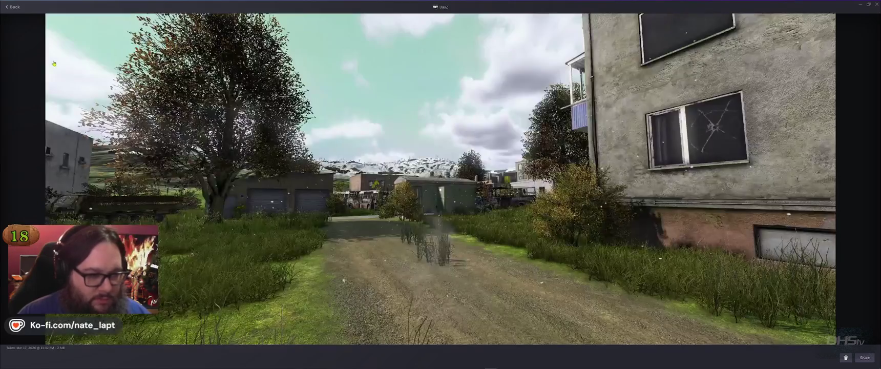
key("Right")
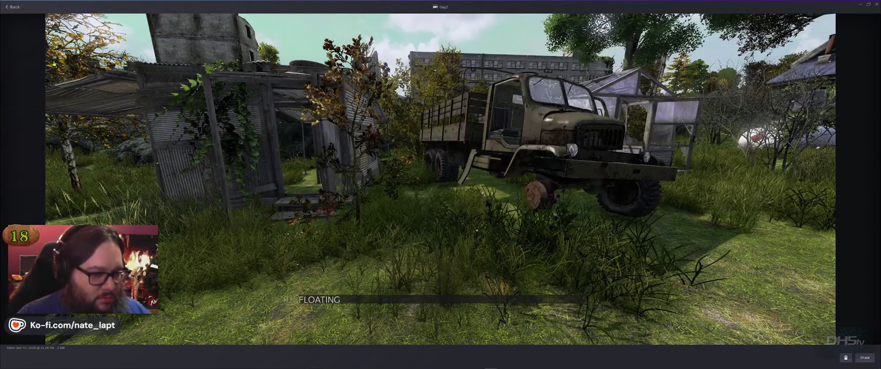
key("Right")
key("Left")
key("Right")
key("alt+Tab")
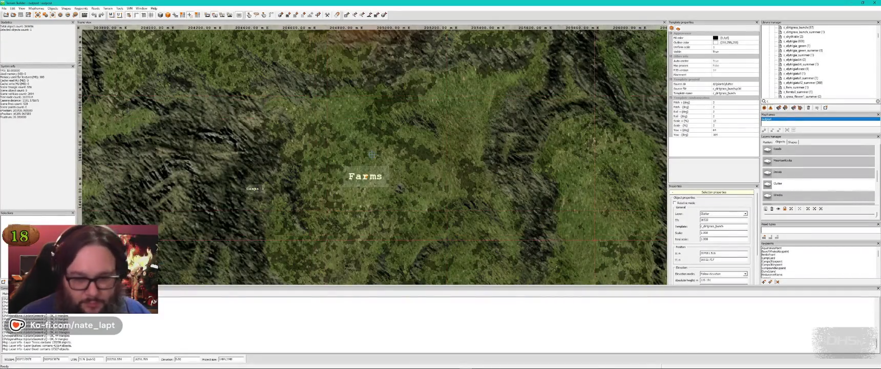
Step: Jump to the UshuaiaKeypoint1 key point and fly the Buldozer camera over to the portable toilet
scroll(814, 267, "down", 5)
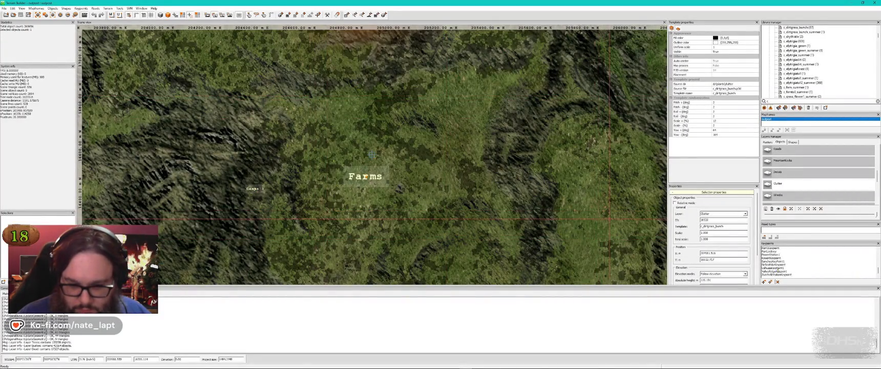
double_click(772, 267)
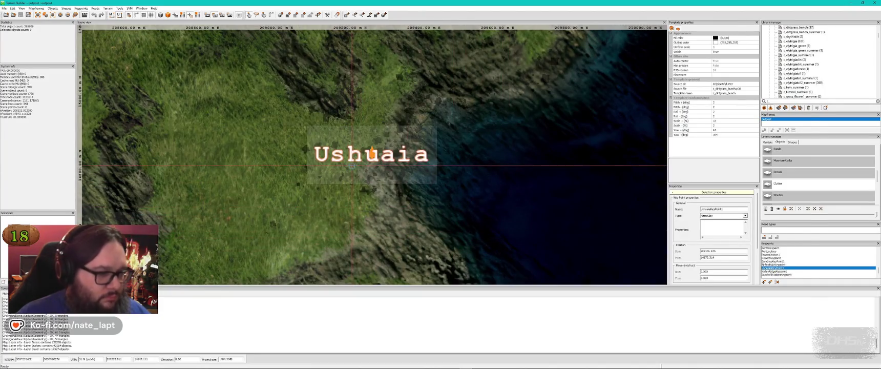
key("alt+Tab")
key("w")
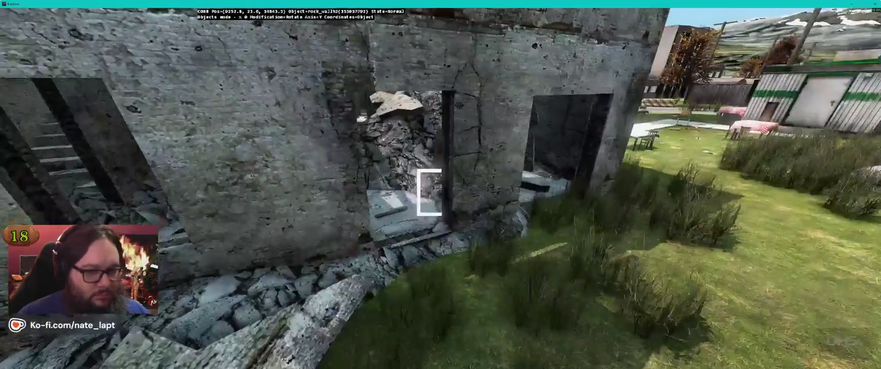
key("w")
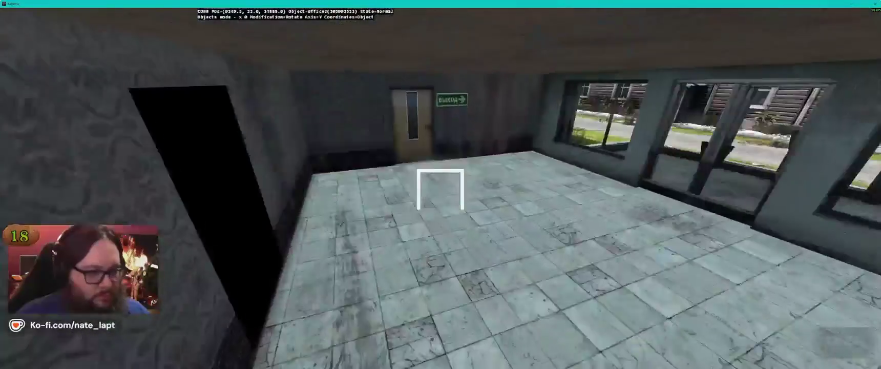
key("w")
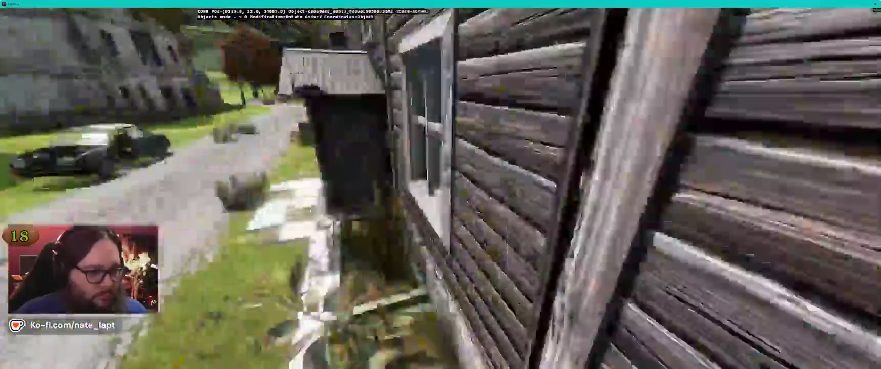
key("w")
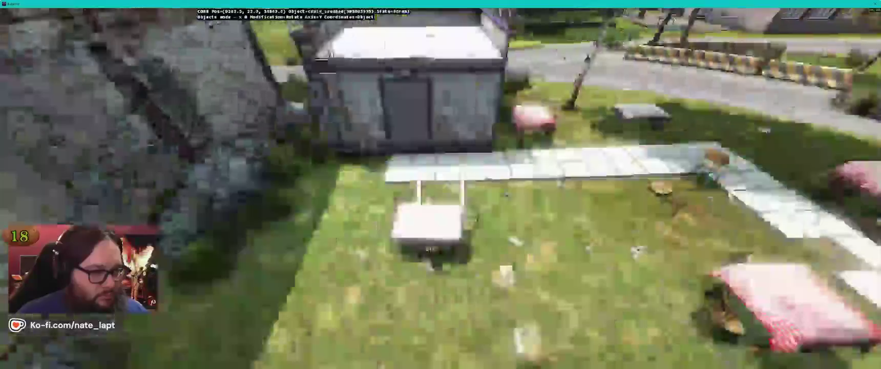
key("w")
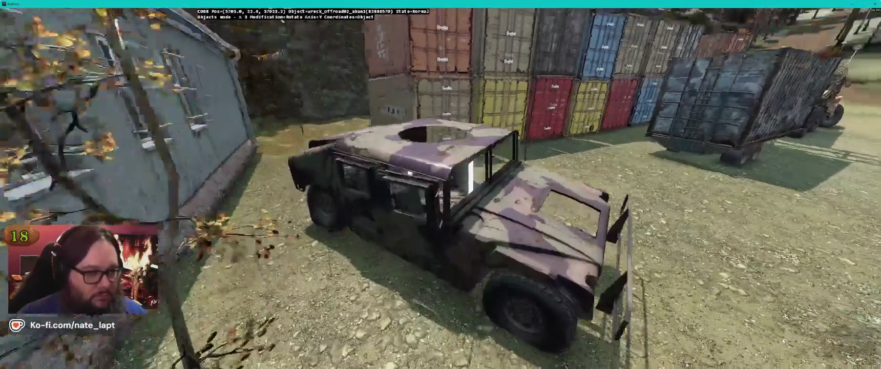
Step: Lower the wrecked Humvee beside the shipping containers onto the ground
key("alt+Tab")
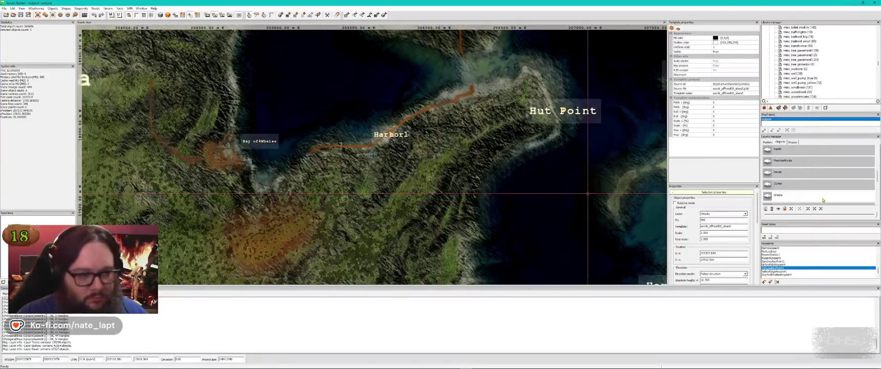
key("alt+Tab")
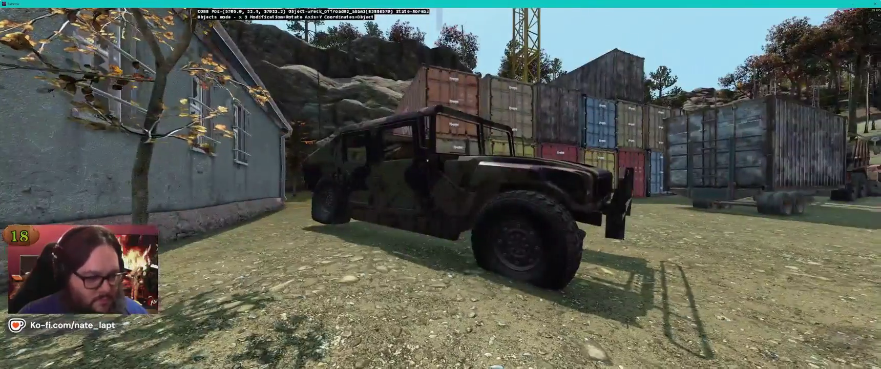
key("a")
key("d")
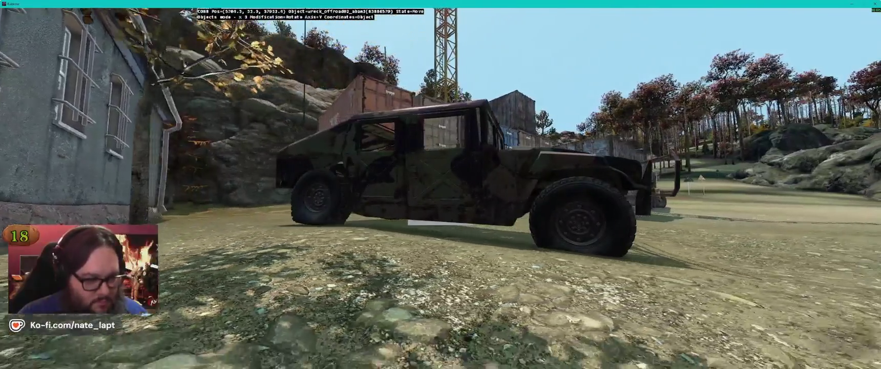
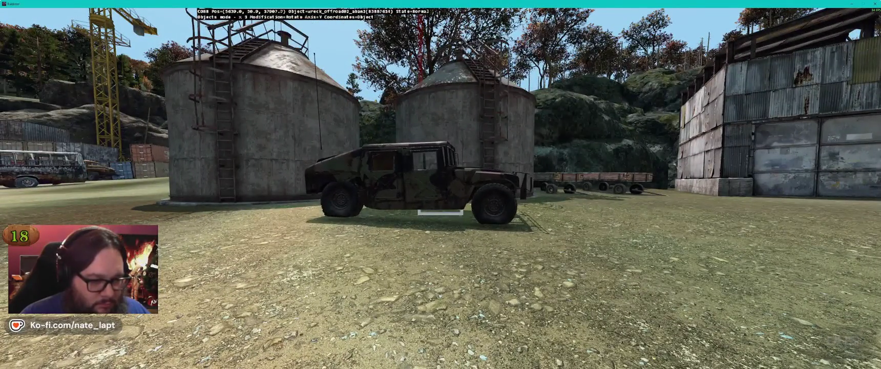
Step: Tilt the humvee wreck nose-up and turn the Buldozer view toward the beach and pilings
key("y")
key("alt")
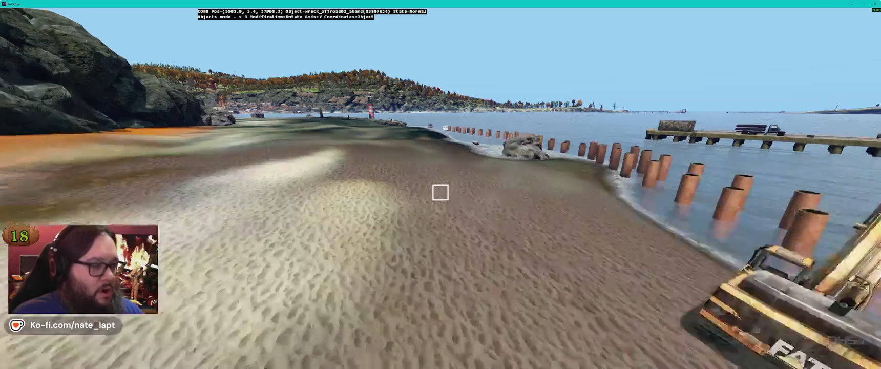
key("Left")
key("alt+Tab")
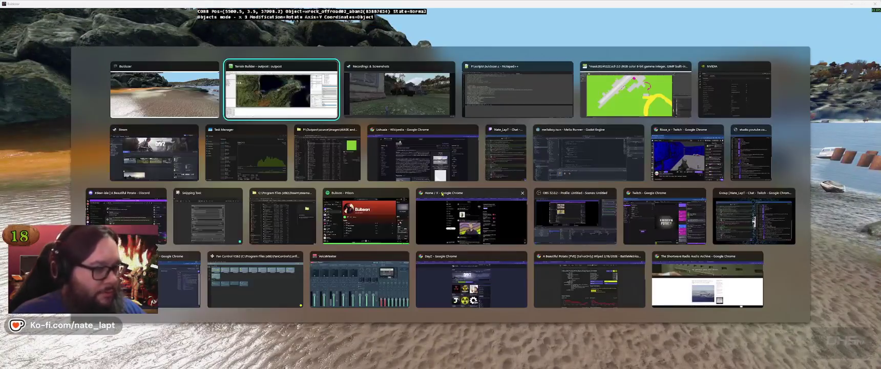
Step: Browse the DayZ screenshots to the FLOATING AT FARMS debris shot, then return to Terrain Builder
key("Right")
key("Right")
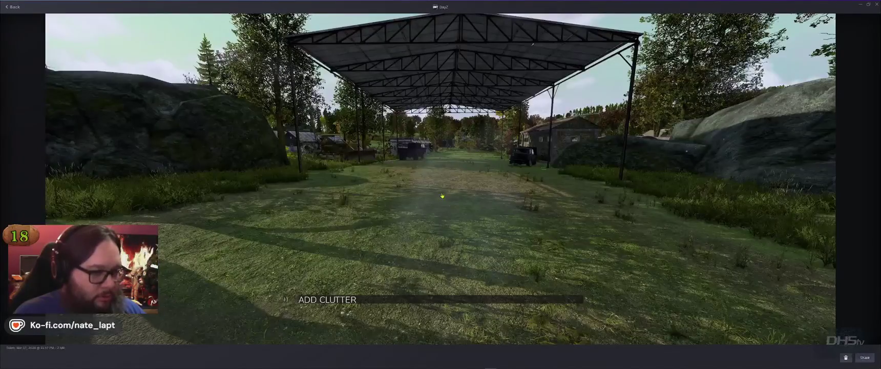
key("Right")
key("Right")
key("Right")
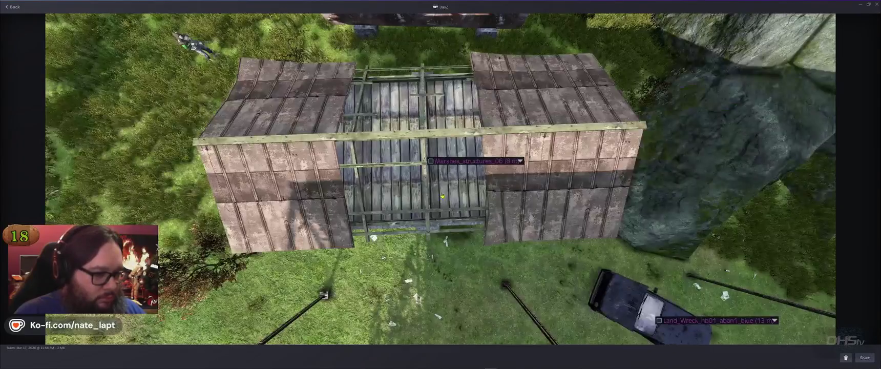
key("Right")
key("Left")
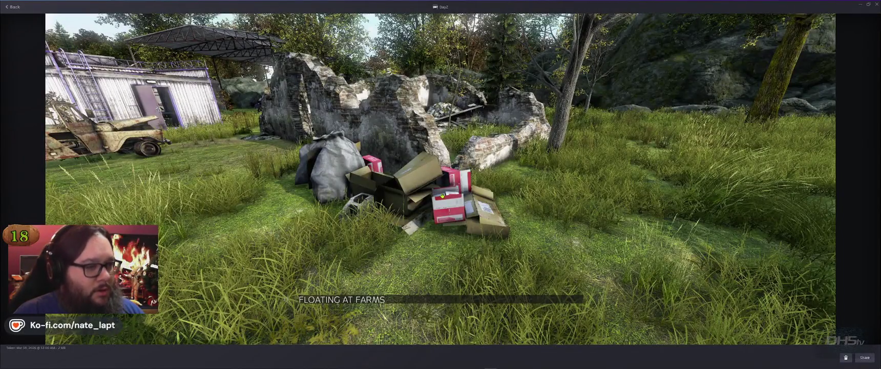
key("alt+Tab")
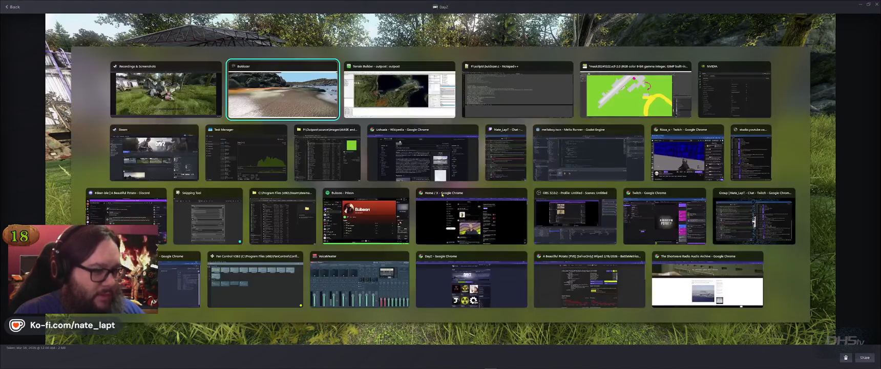
scroll(807, 264, "down", 3)
scroll(807, 265, "up", 5)
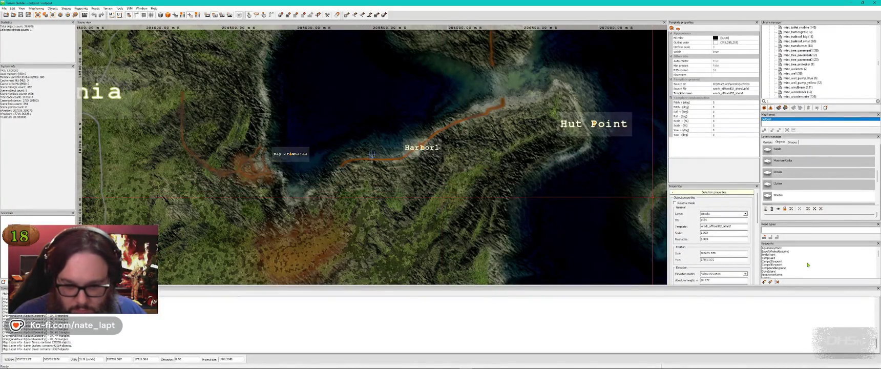
Step: Centre the Terrain Builder map on Farms and fly the Buldozer camera down to the garbage piles
double_click(768, 268)
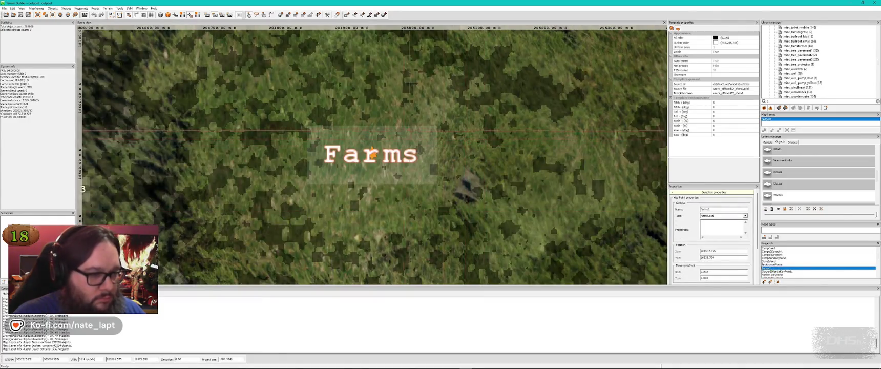
key("super+Tab")
key("Right")
key("Return")
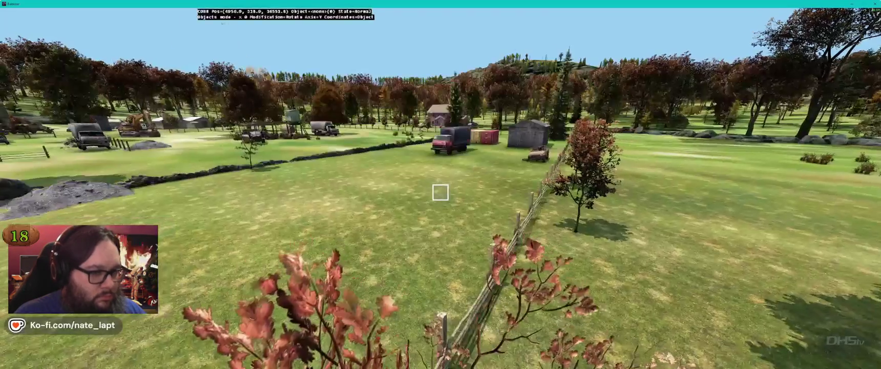
key("w")
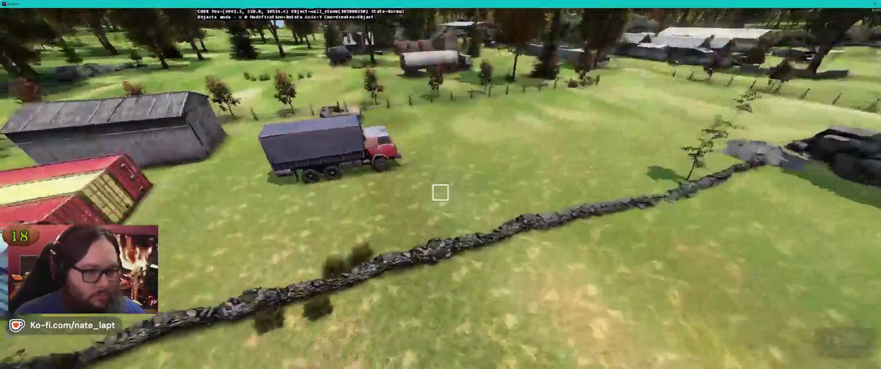
key("w")
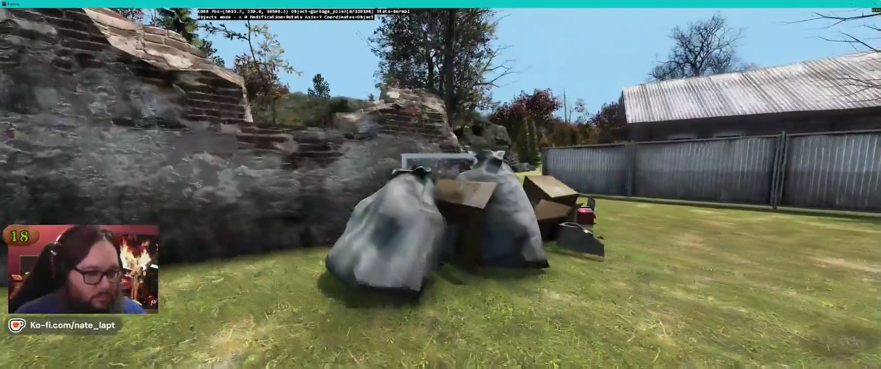
Step: Select the farm garbage pile in Buldozer
key("super+Tab")
key("Return")
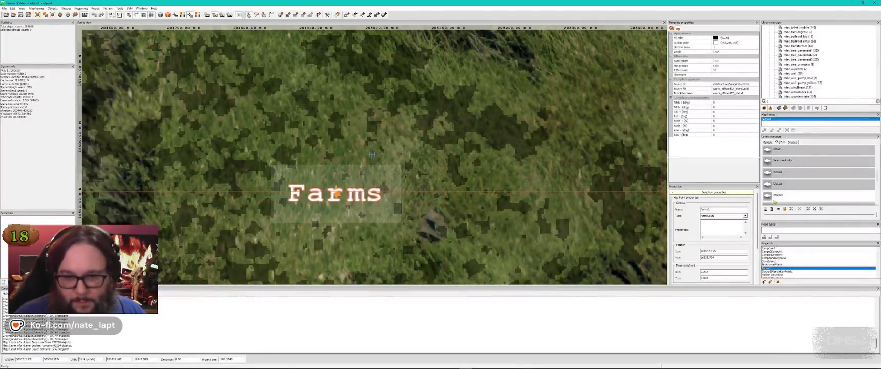
key("alt+Tab")
left_click(441, 174)
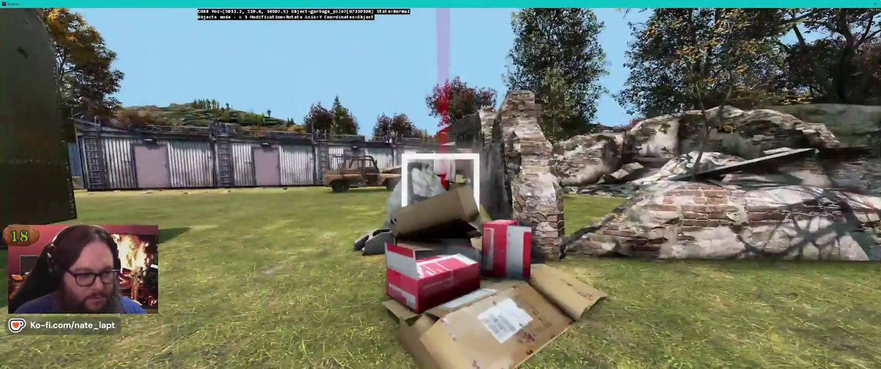
key("alt+Tab")
key("alt+Tab")
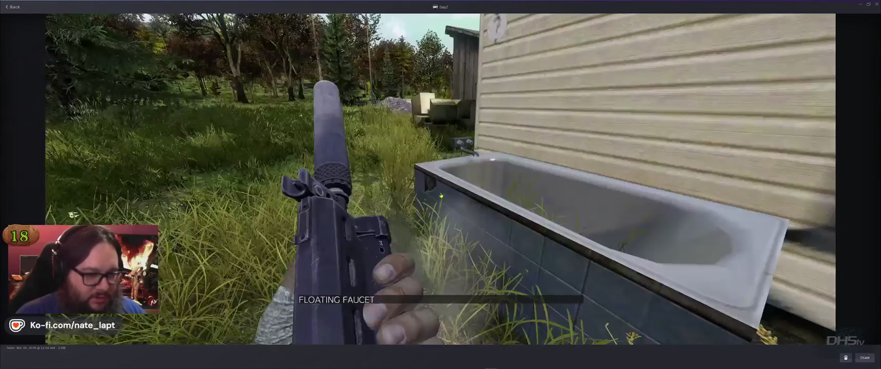
Step: Step through the house, harbour and street barrier screenshots to the outhouse-with-crates shot
key("Right")
key("Right")
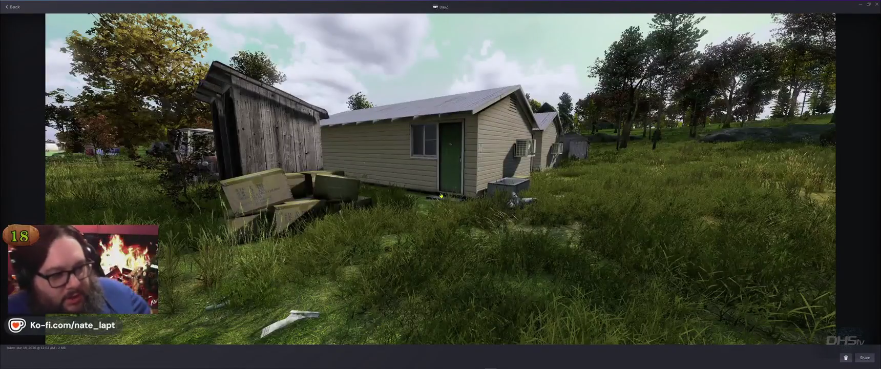
key("Right")
key("Right")
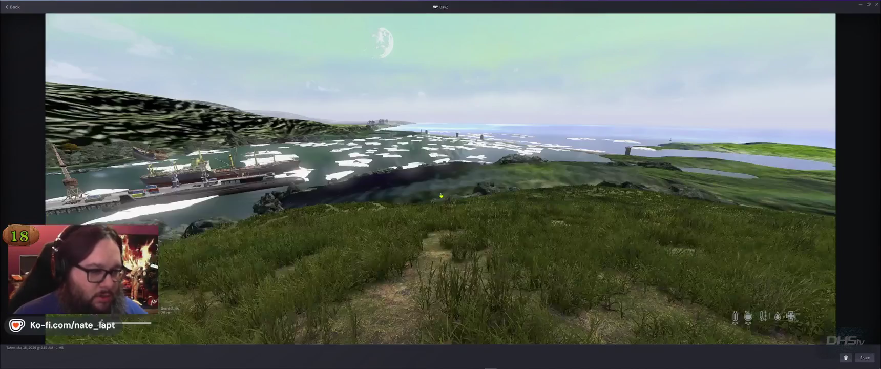
key("Right")
key("Right")
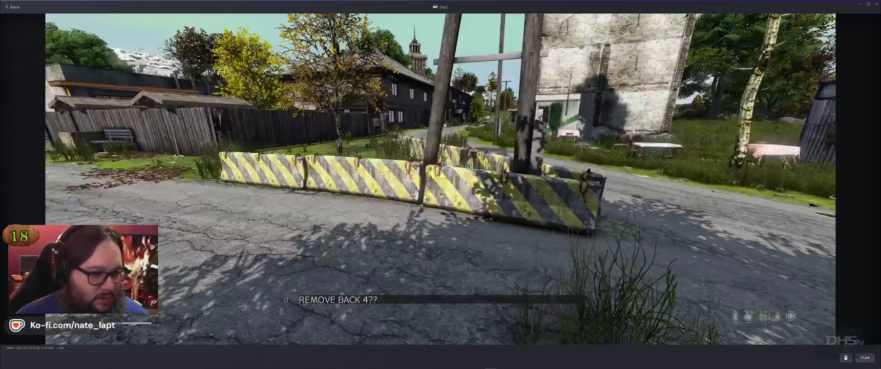
key("Right")
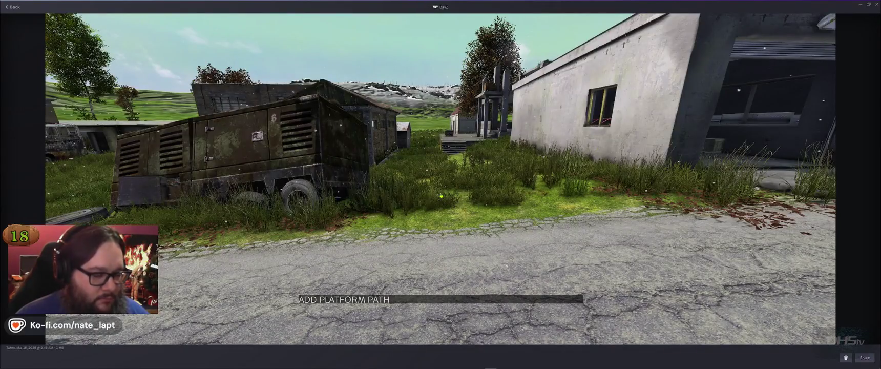
key("Right")
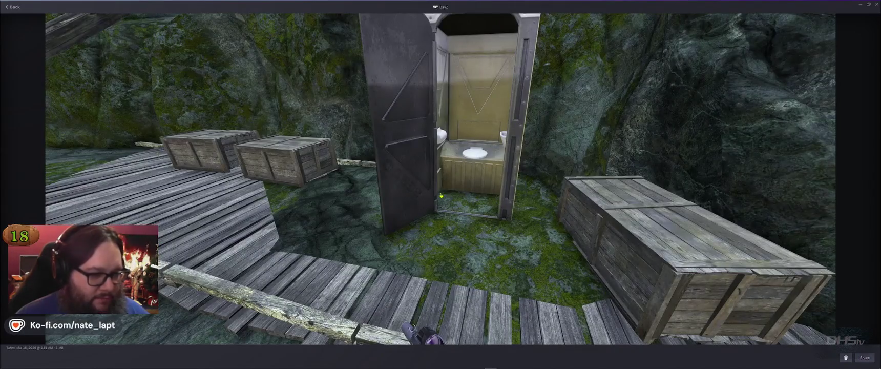
Step: Zoom the Terrain Builder map, then bring up Buldozer's walkway with the portable toilet
key("alt+Tab")
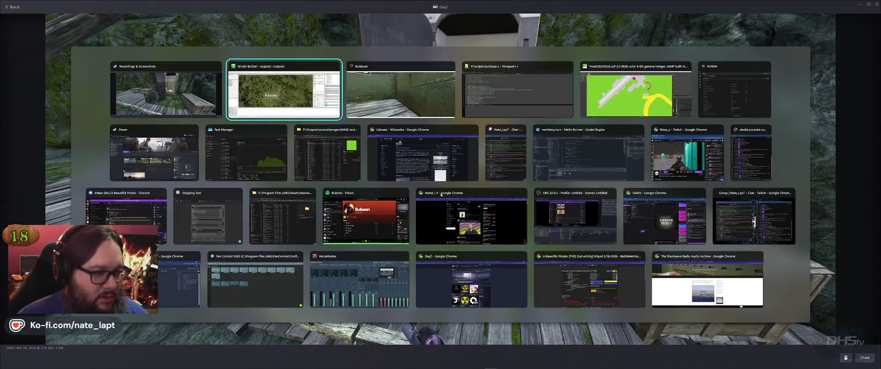
scroll(418, 182, "down", 5)
scroll(417, 182, "up", 5)
key("alt+Tab")
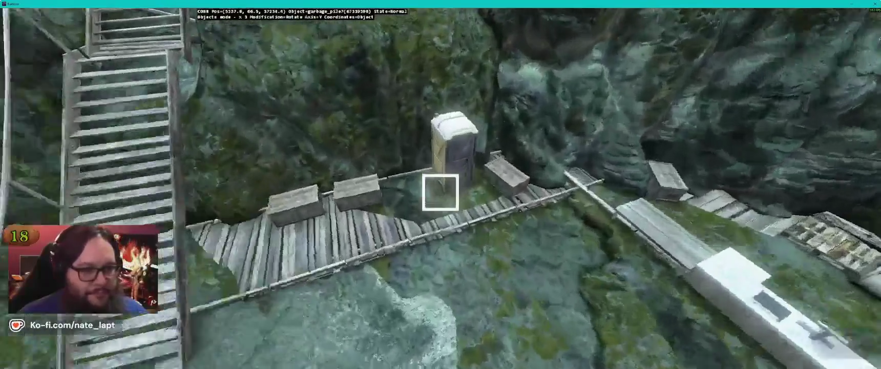
Step: Position the Buldozer camera at the portable toilet, then advance the viewer to the CLUTTER AT CAMPS kiosks shot
key("alt+Tab")
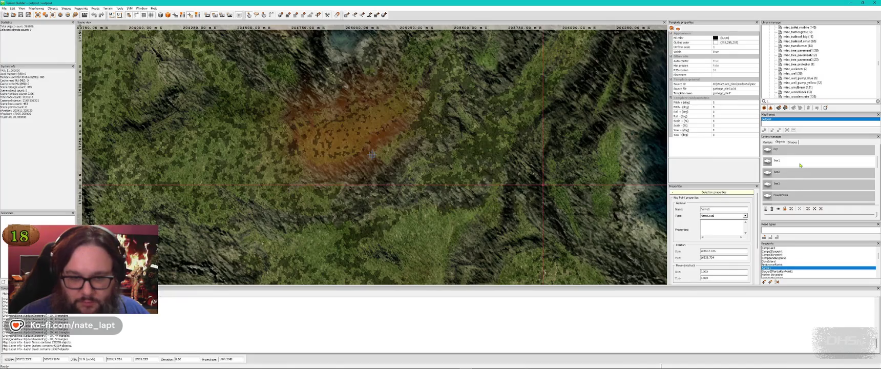
key("alt+Tab")
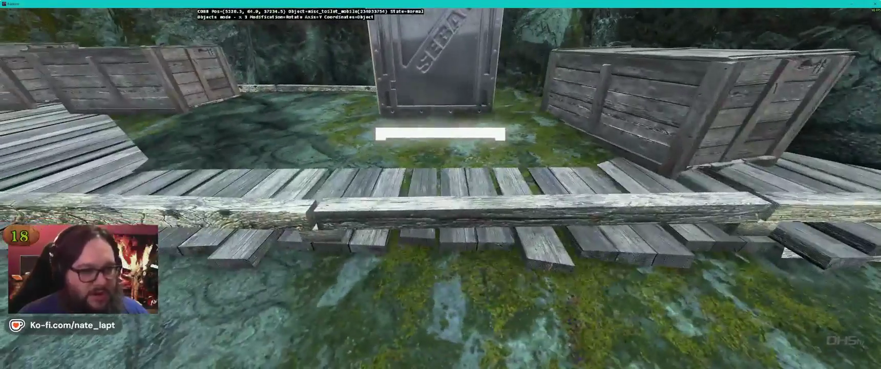
key("alt+Tab")
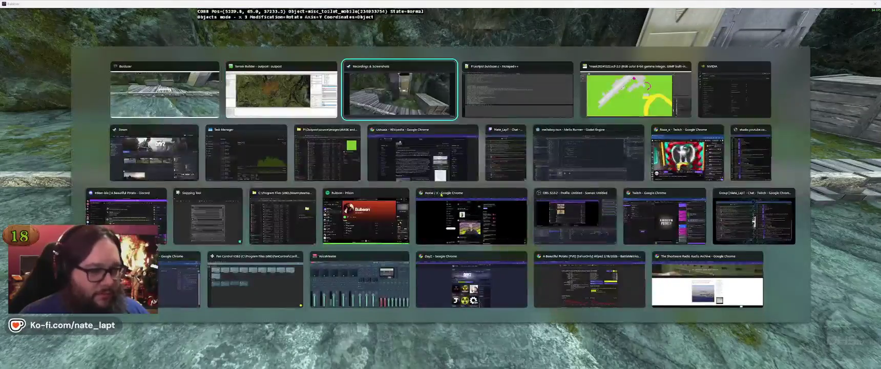
key("Right")
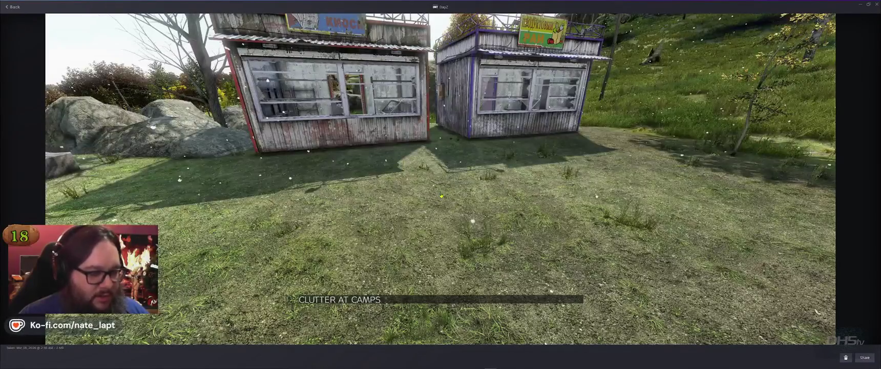
Step: Advance to the bus screenshot, pan the map toward Junkyard, and fly Buldozer forward
key("Right")
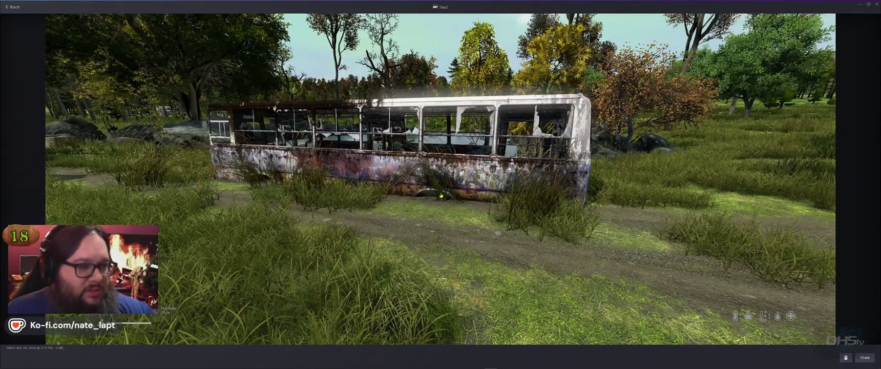
key("alt+Tab")
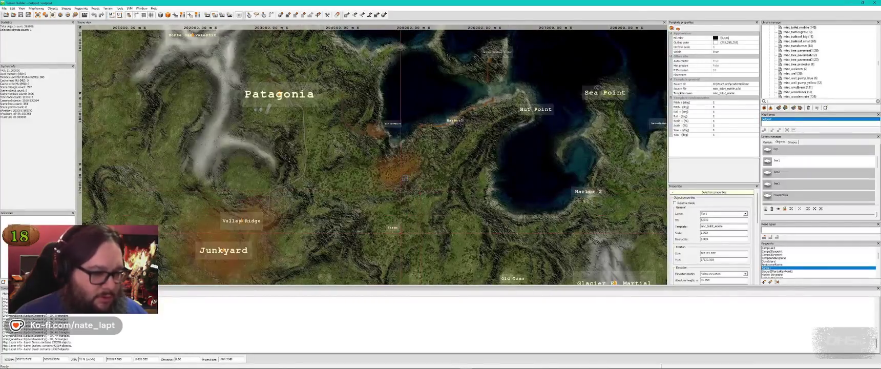
mouse_move(405, 178)
left_mouse_down()
mouse_move(398, 175)
mouse_move(400, 87)
mouse_move(462, 105)
left_mouse_up()
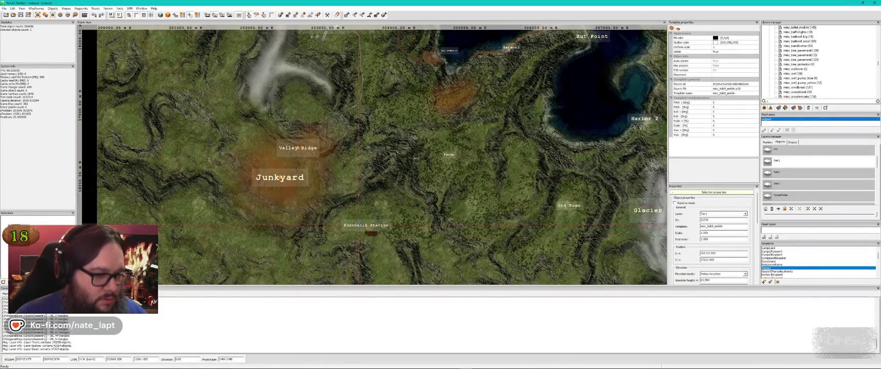
key("alt+Tab")
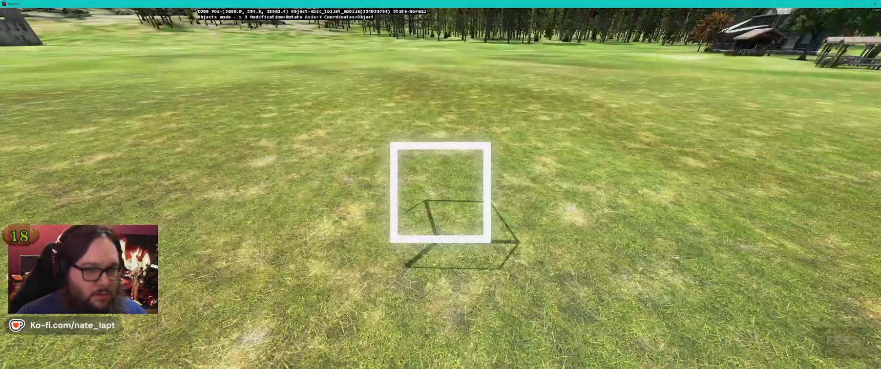
key("w")
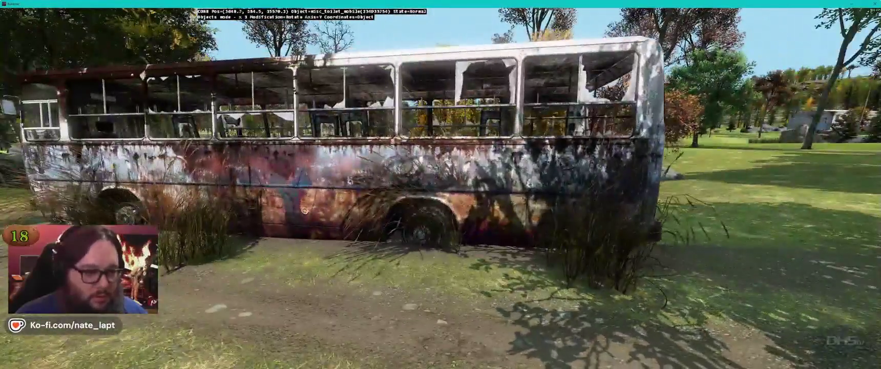
key("alt+Tab")
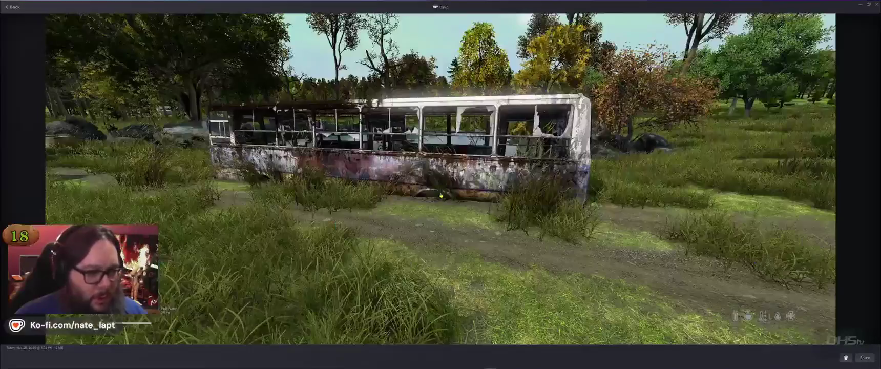
key("Right")
key("Right")
key("Right")
key("Right")
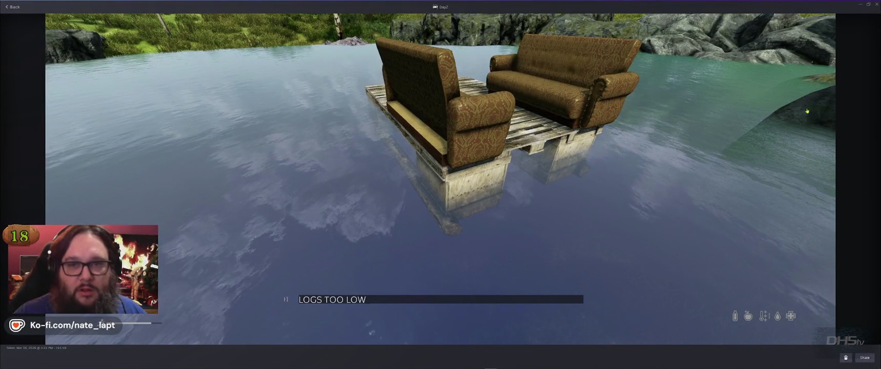
Step: Save the outpost project in Terrain Builder
key("alt+Tab")
key("alt+Tab")
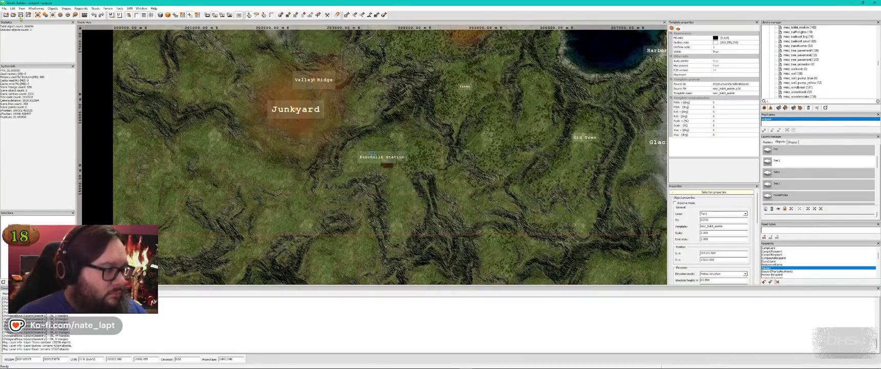
left_click(21, 18)
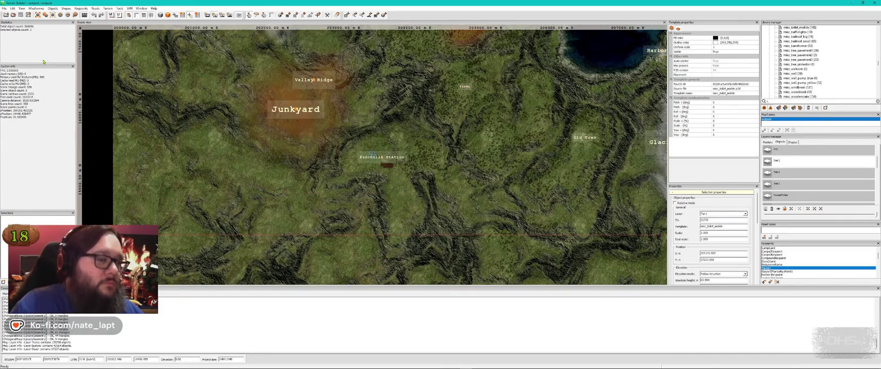
key("alt+Tab")
key("alt+Tab")
key("alt+Tab")
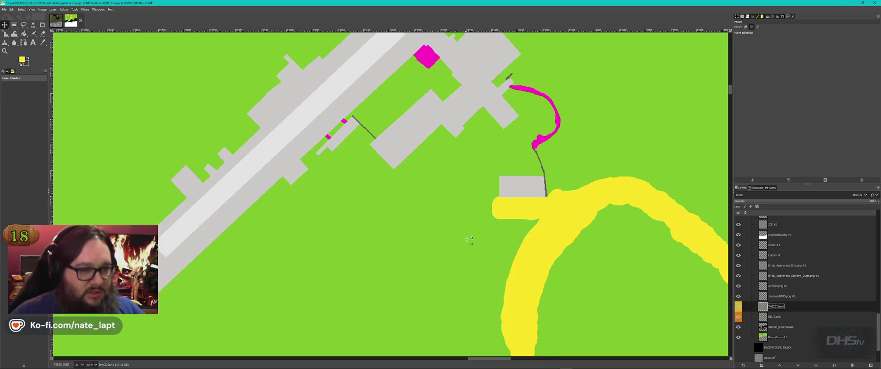
Step: Toggle the MountainTops, Dirt2 and pink dirt layers' visibility to check them
scroll(467, 240, "up", 3)
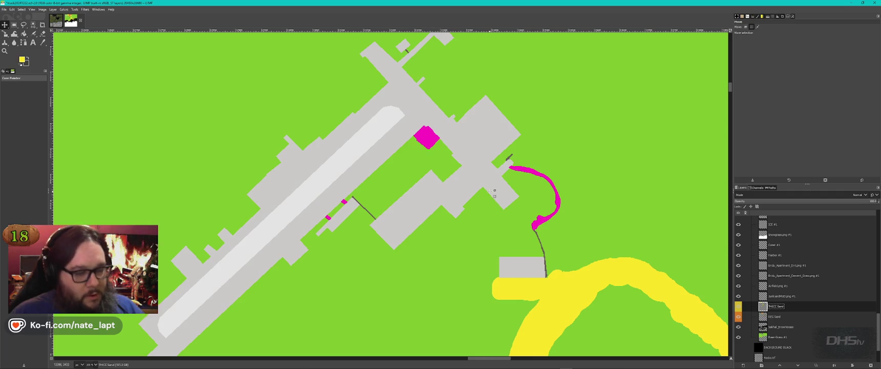
scroll(807, 295, "up", 6)
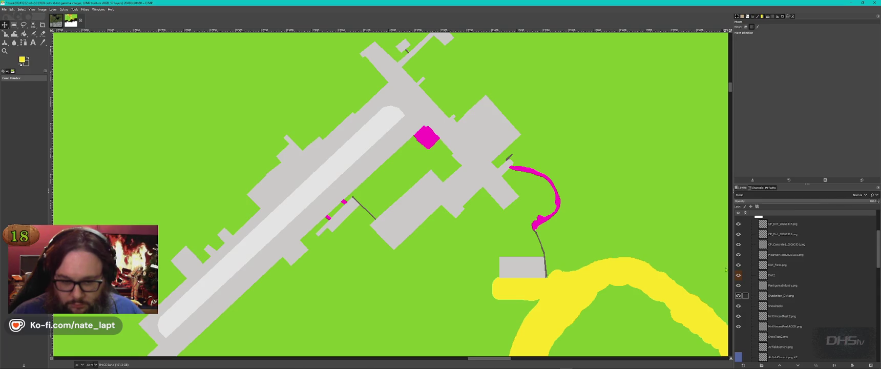
scroll(738, 276, "up", 1)
left_click(737, 272)
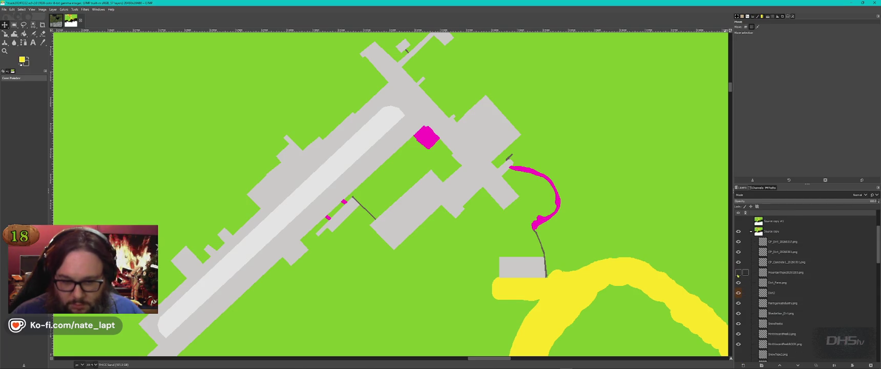
left_click(737, 292)
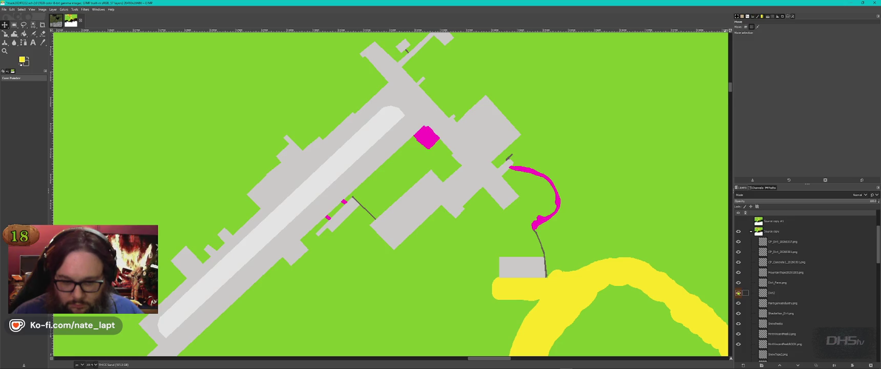
scroll(738, 302, "down", 4)
scroll(814, 306, "down", 2)
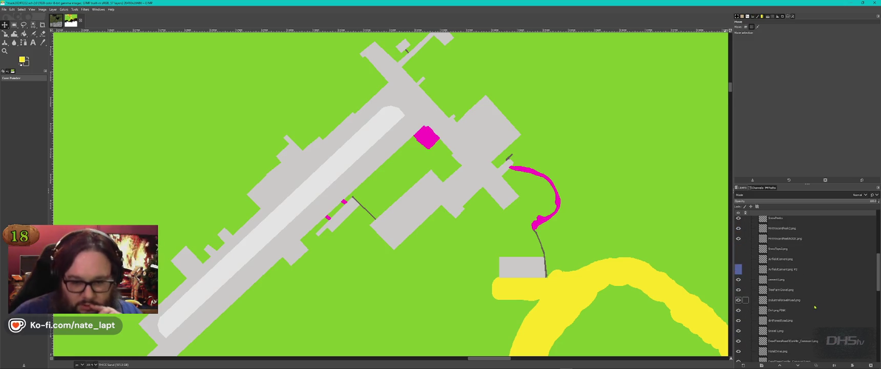
left_click(738, 311)
left_click(737, 310)
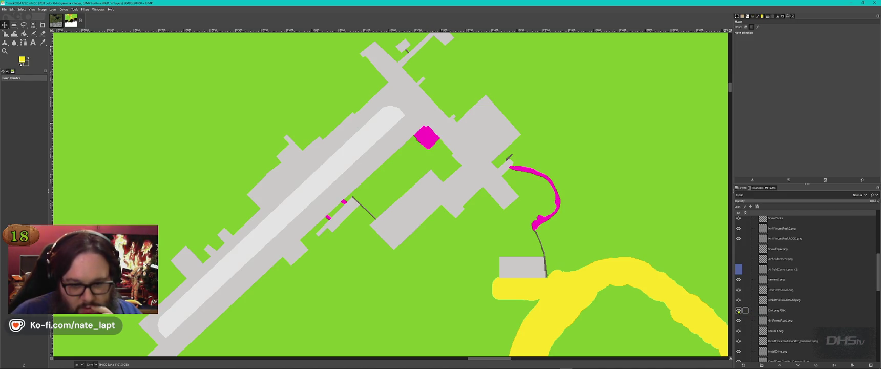
Step: Rename the Dirt.png PINK layer to Dirt EN Soil
double_click(783, 311)
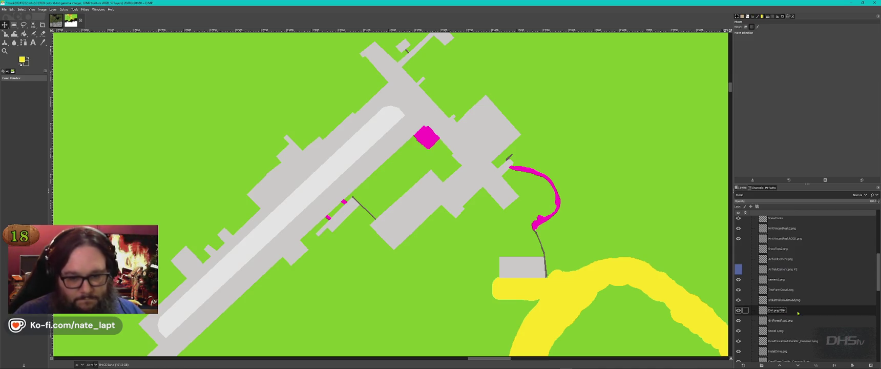
double_click(797, 311)
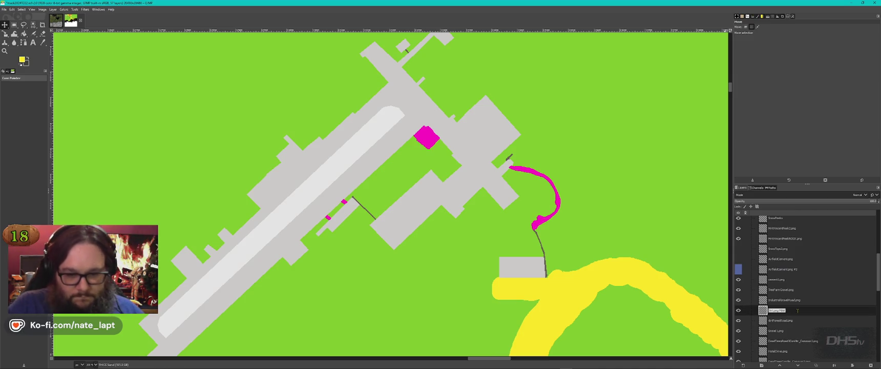
type("Dirt BN Soil")
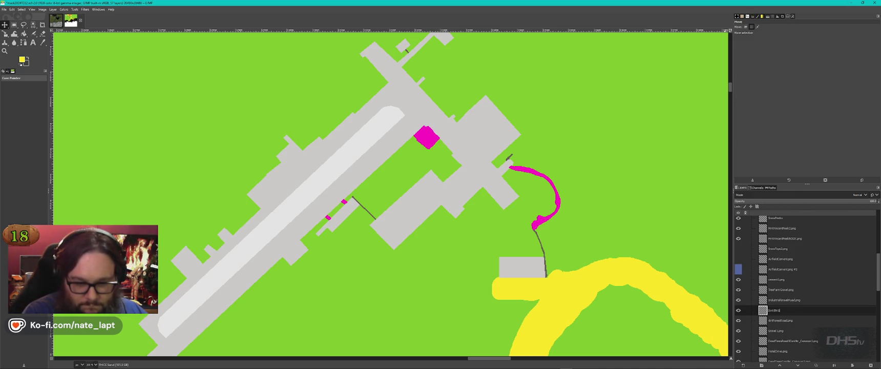
right_click(792, 311)
mouse_move(819, 145)
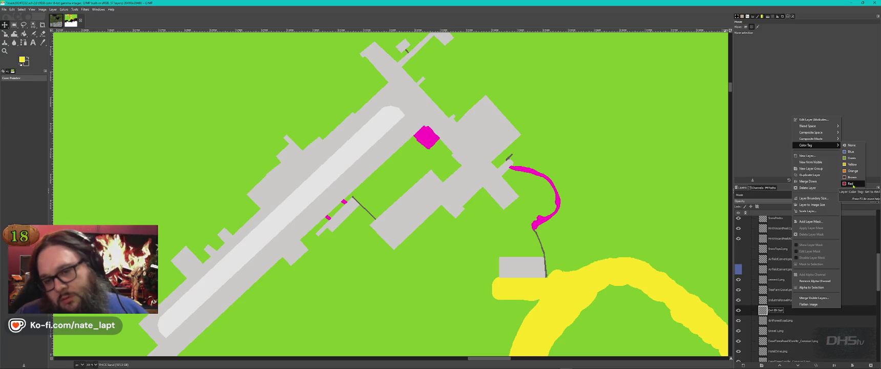
Step: Tag Dirt EN Soil red and set a minimum-size pencil with magenta sampled from the mask
left_click(853, 185)
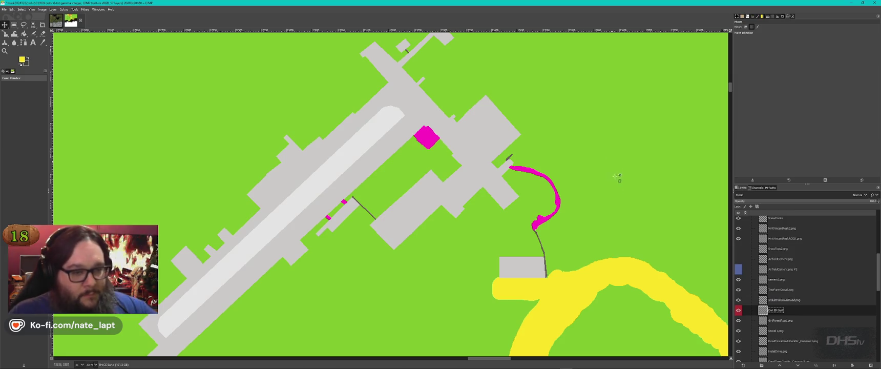
left_click(32, 24)
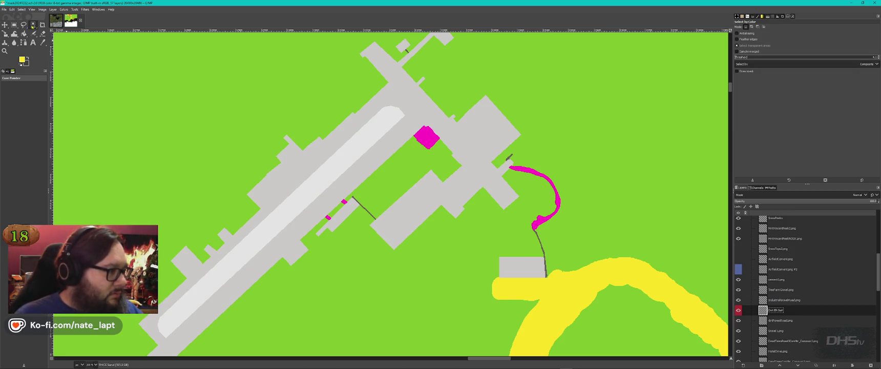
key("a")
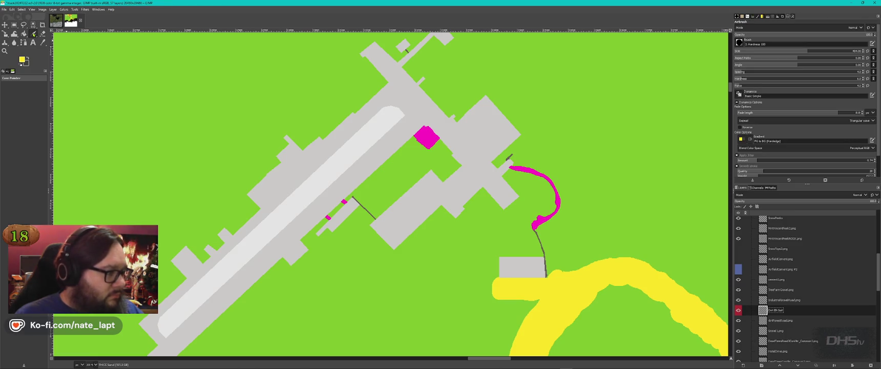
left_click_drag(32, 34, 56, 42)
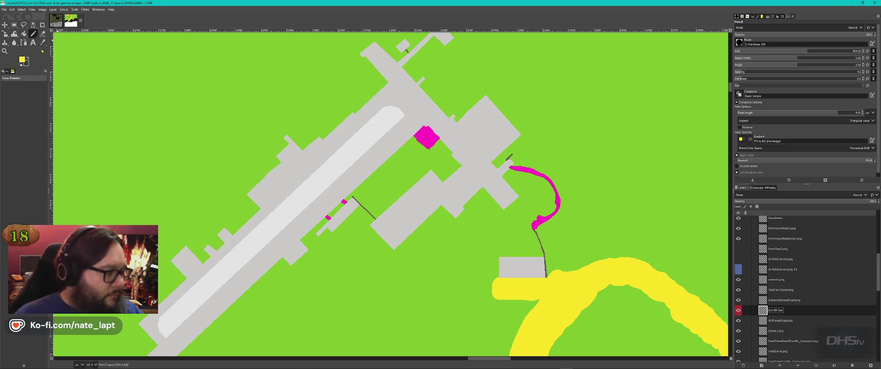
left_click(740, 53)
left_click(559, 202, "ctrl")
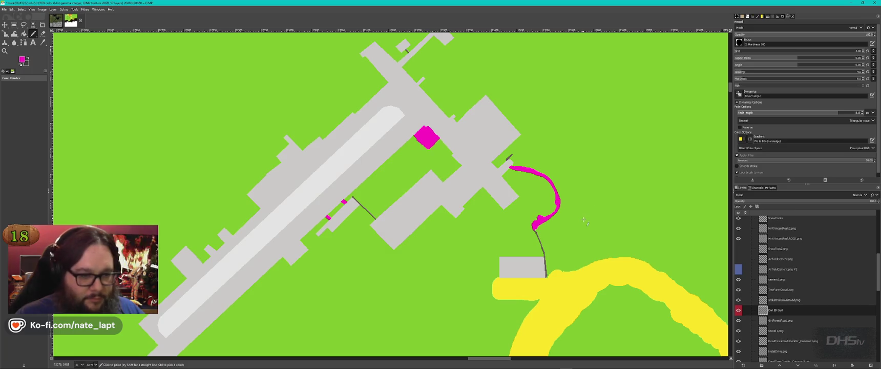
Step: Pencil magenta dirt dots around the pink path and near the upper buildings
left_click_drag(510, 234, 494, 237)
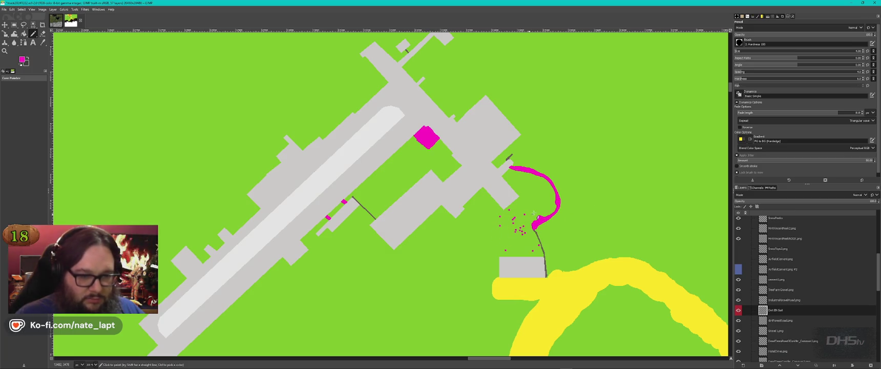
left_click(475, 238)
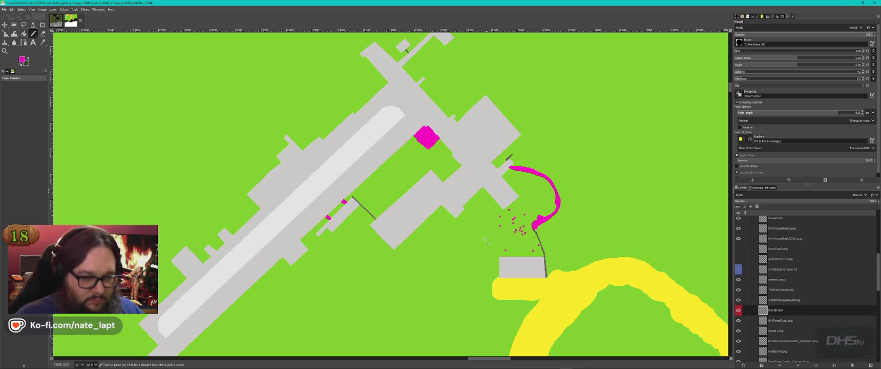
left_click(586, 233)
left_click(556, 158)
left_click(460, 78)
left_click(351, 89)
key("ctrl+z")
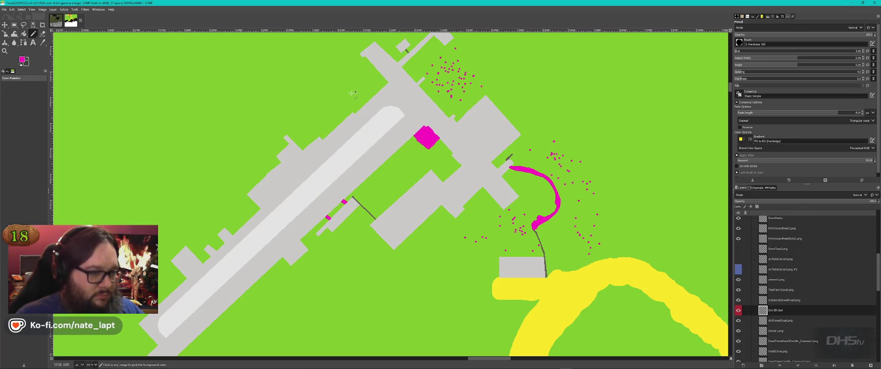
left_click(328, 108)
Step: Scatter more magenta dots along the runway, between buildings and on the upper grass
left_click(314, 121)
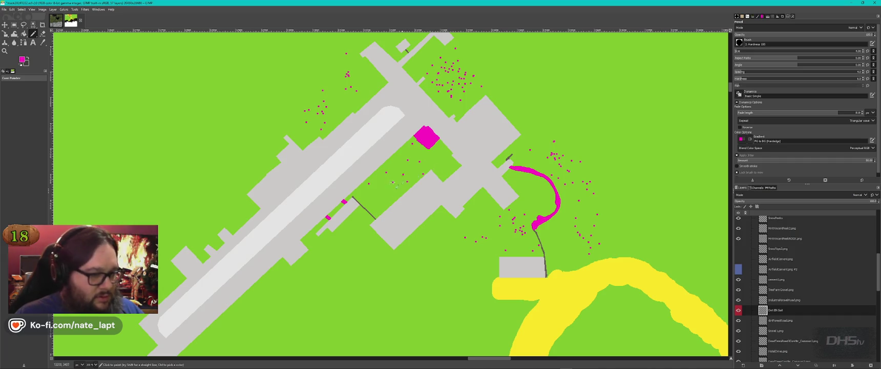
left_click(385, 192)
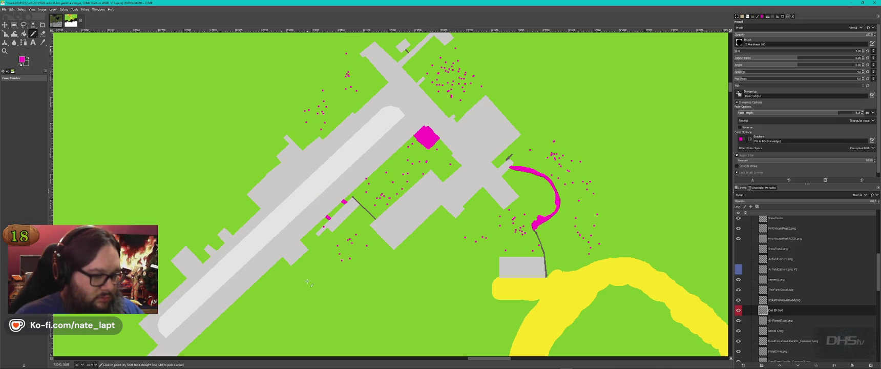
left_click(307, 281)
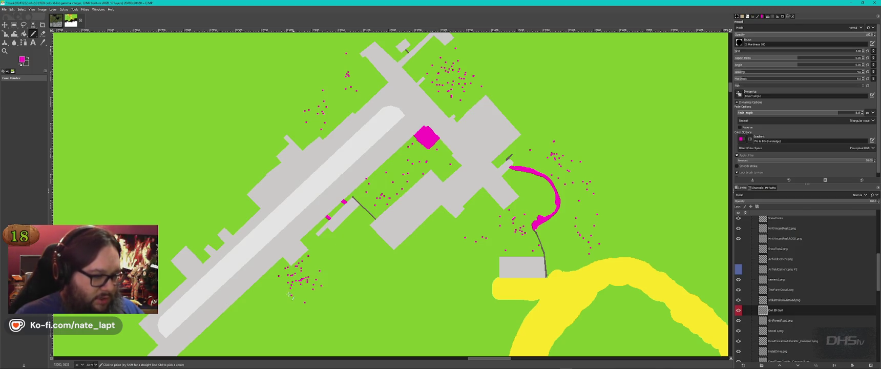
left_click(231, 211)
left_click(248, 163)
left_click(263, 145)
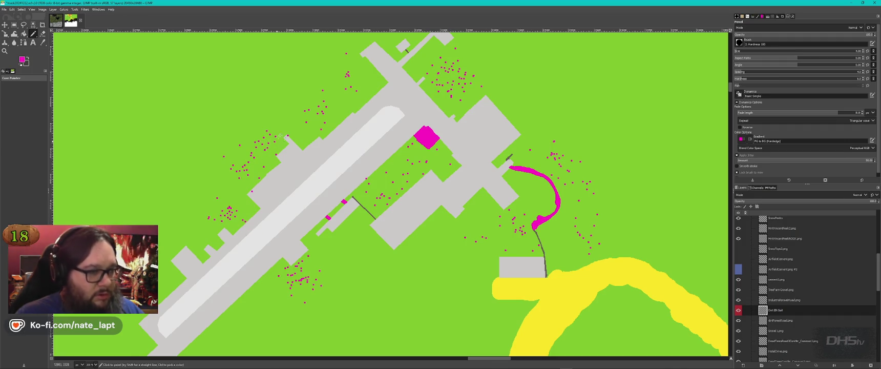
scroll(330, 87, "up", 3)
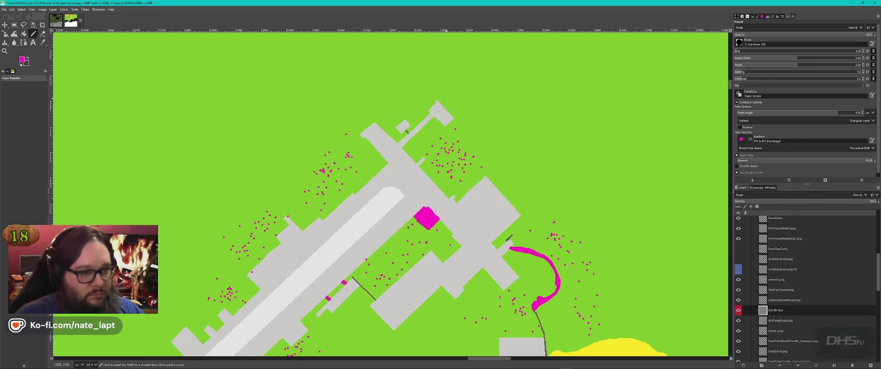
left_click(399, 102)
left_click(412, 100)
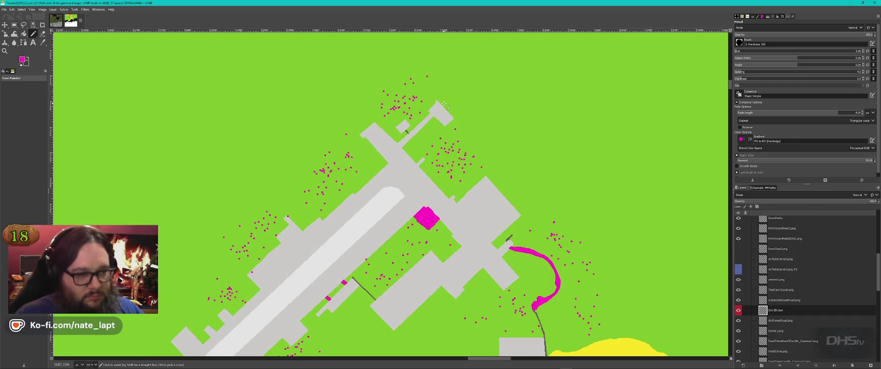
left_click(434, 134)
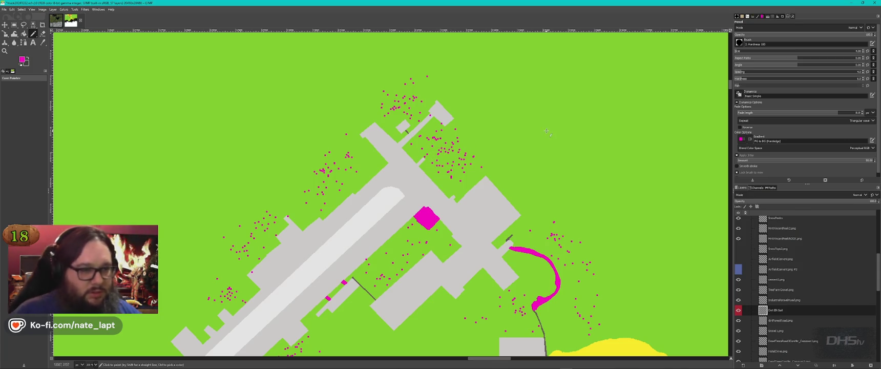
key("shift+o")
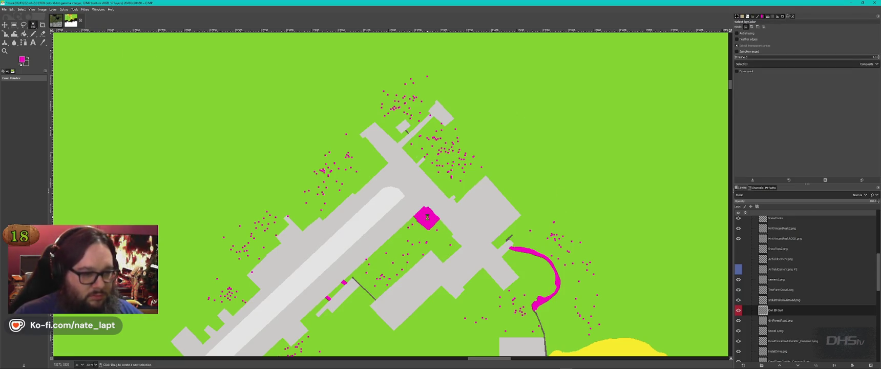
Step: Select every magenta pixel by colour and make Base Grass #1 the active layer
left_click(427, 218)
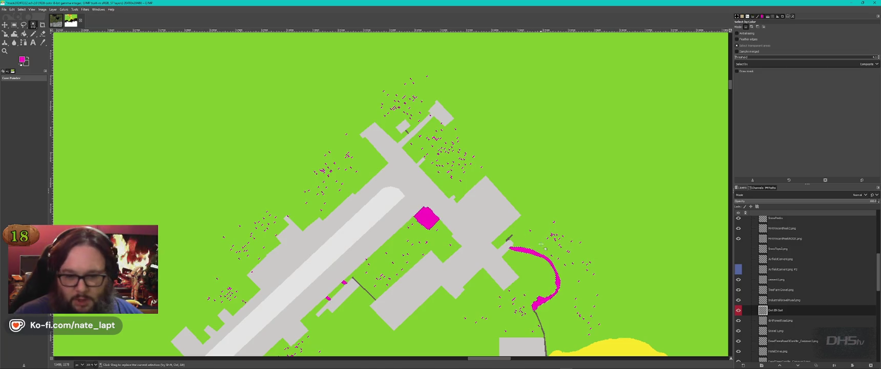
scroll(797, 329, "down", 5)
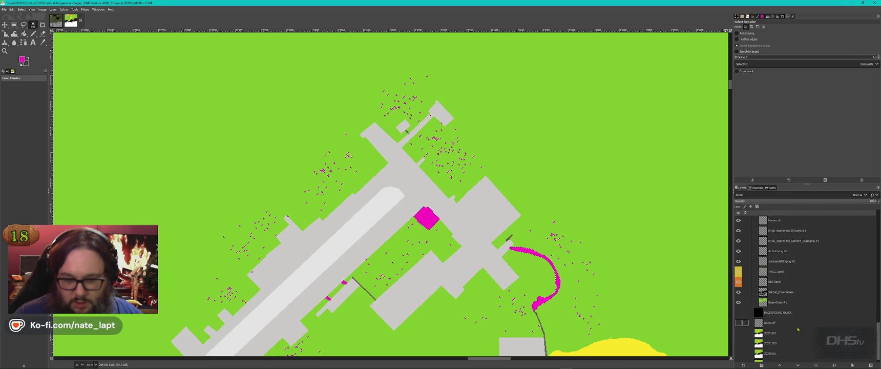
left_click(743, 302)
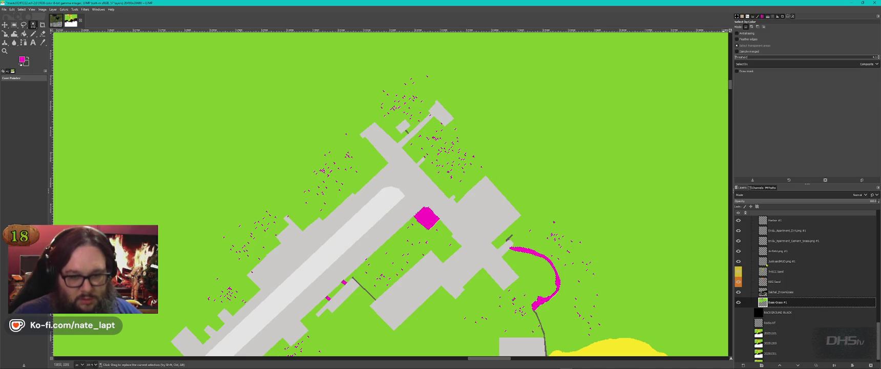
scroll(791, 292, "up", 3)
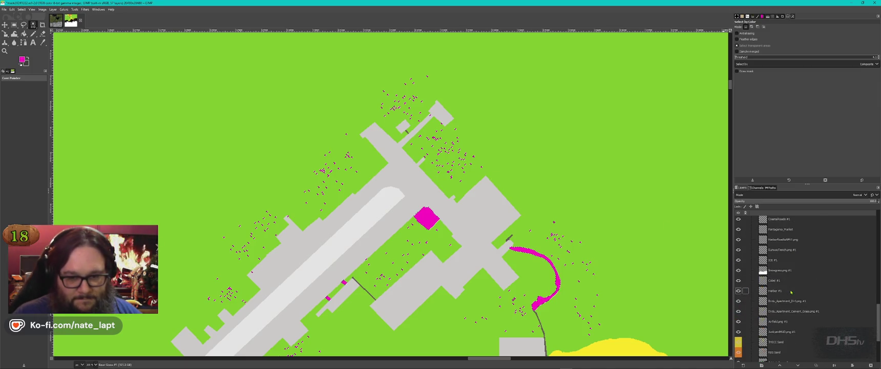
scroll(791, 291, "up", 3)
scroll(613, 259, "down", 5)
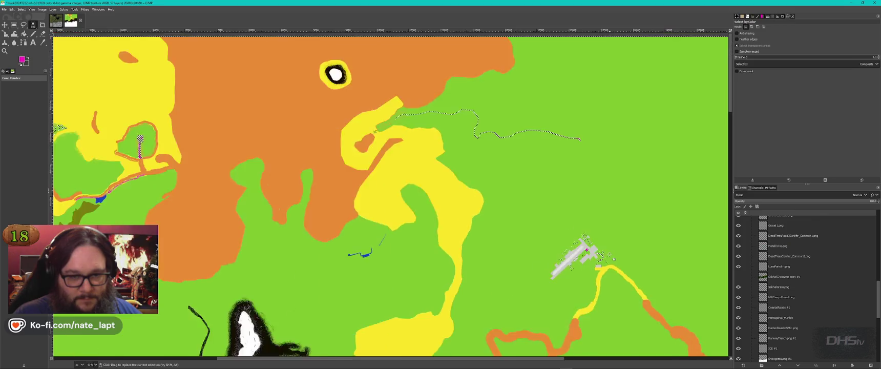
scroll(613, 259, "down", 5)
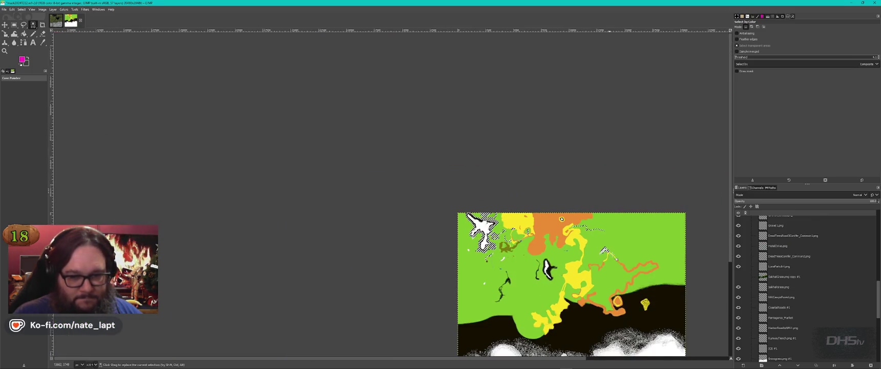
scroll(588, 235, "right", 5)
scroll(512, 275, "up", 6)
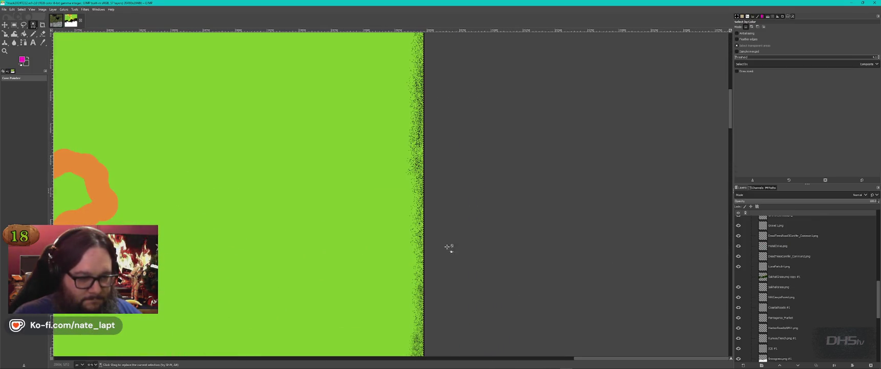
scroll(441, 221, "up", 3)
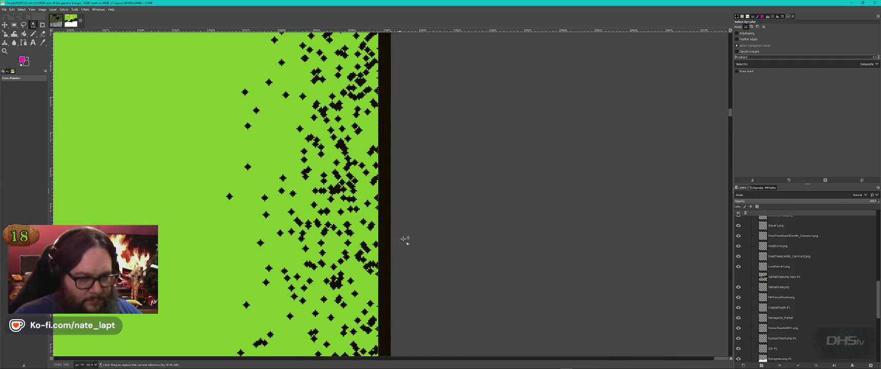
scroll(403, 238, "down", 2)
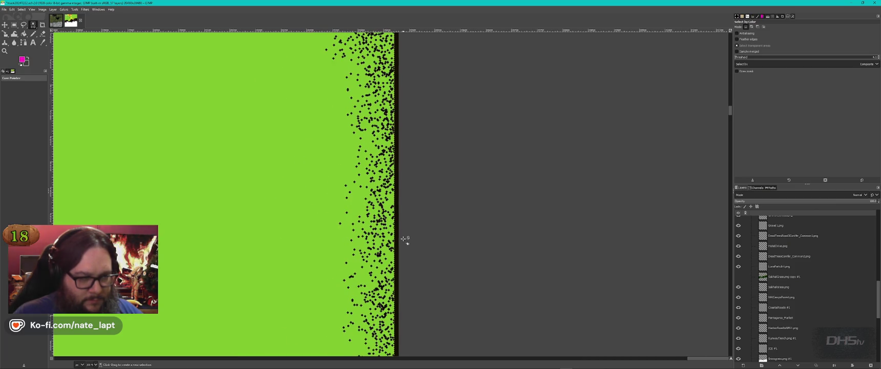
scroll(403, 238, "down", 5)
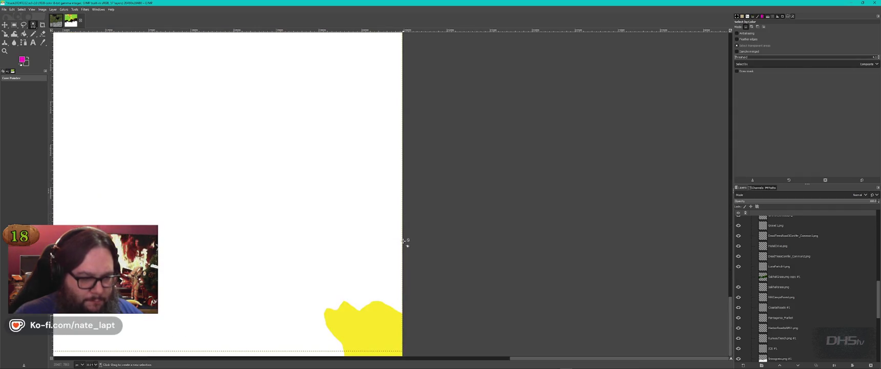
scroll(403, 240, "up", 3)
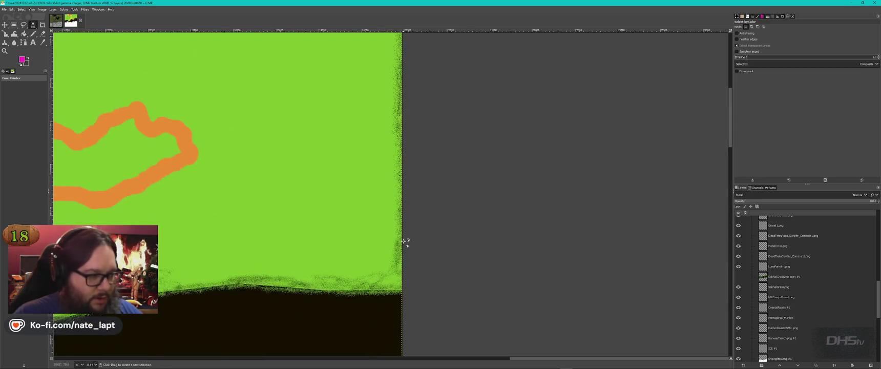
scroll(403, 240, "left", 5)
scroll(487, 119, "up", 3)
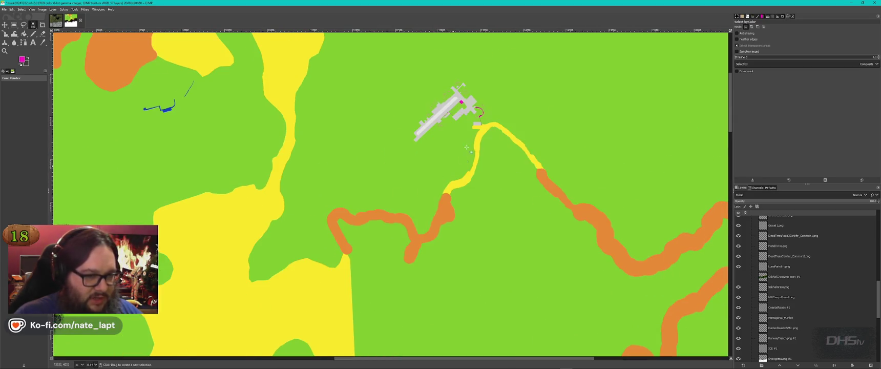
scroll(487, 119, "up", 3)
scroll(487, 118, "up", 3)
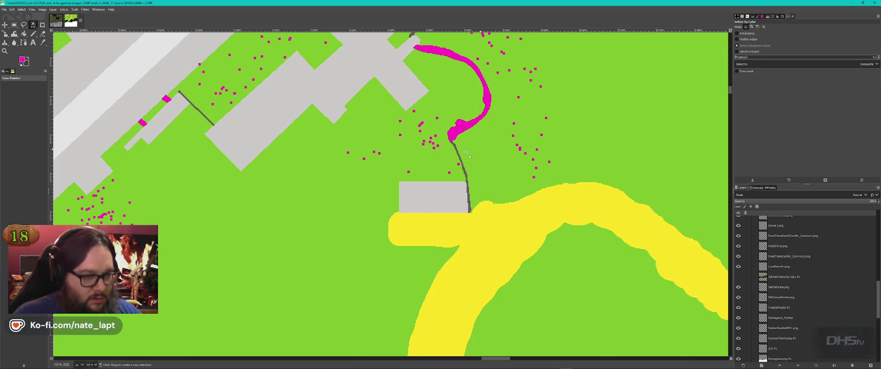
scroll(460, 152, "down", 2)
scroll(461, 152, "down", 1)
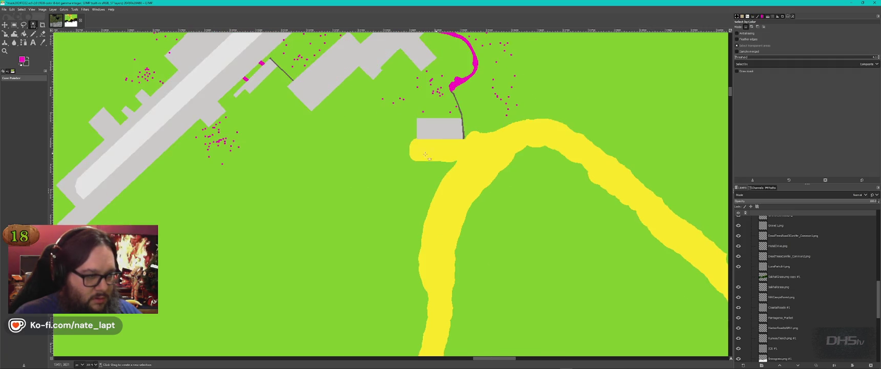
scroll(386, 154, "up", 3)
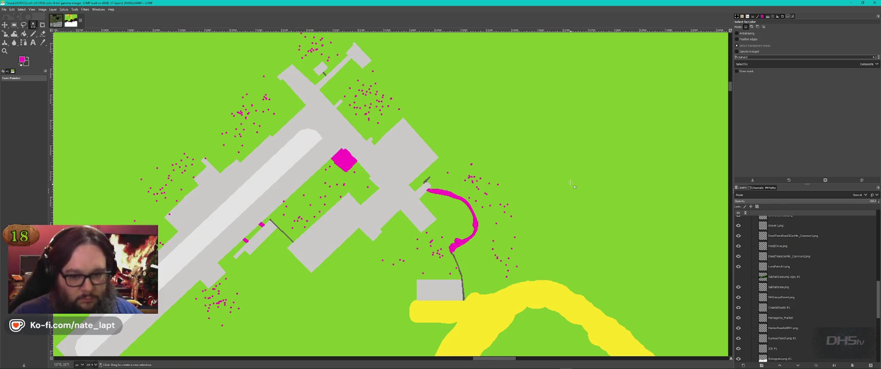
scroll(788, 287, "up", 2)
Step: Briefly activate the Dirt BN Soil layer, then return to Base Grass #1
left_click(792, 241)
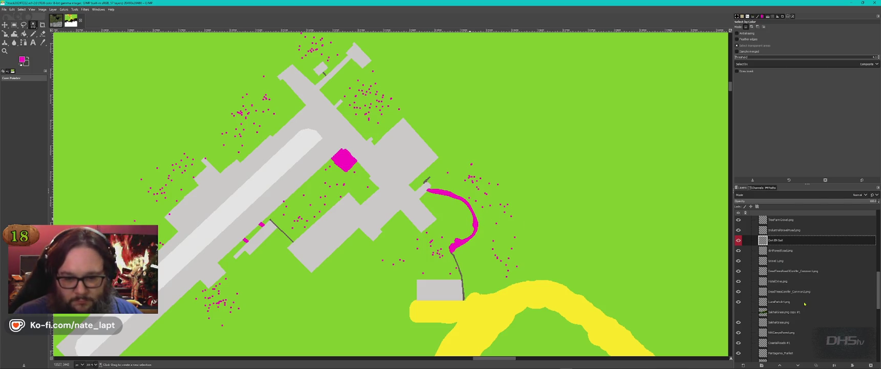
scroll(803, 304, "down", 10)
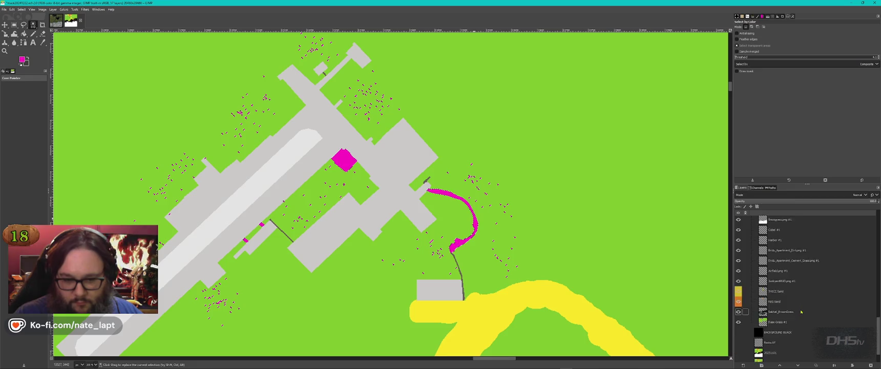
left_click(799, 305)
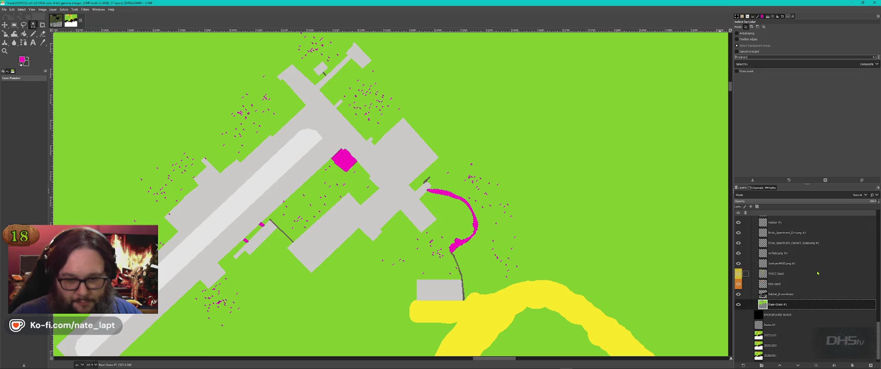
scroll(805, 306, "up", 3)
scroll(805, 306, "down", 1)
scroll(625, 236, "down", 4)
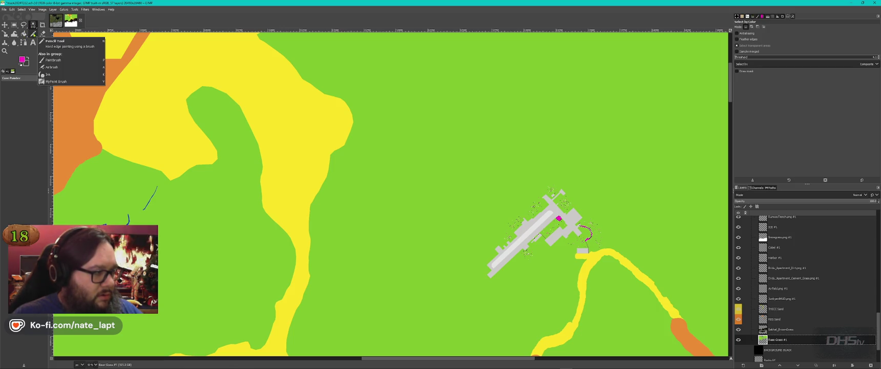
Step: Switch to the Pencil tool, pick the grass green colour, and zoom to the map's right edge
left_click(36, 34)
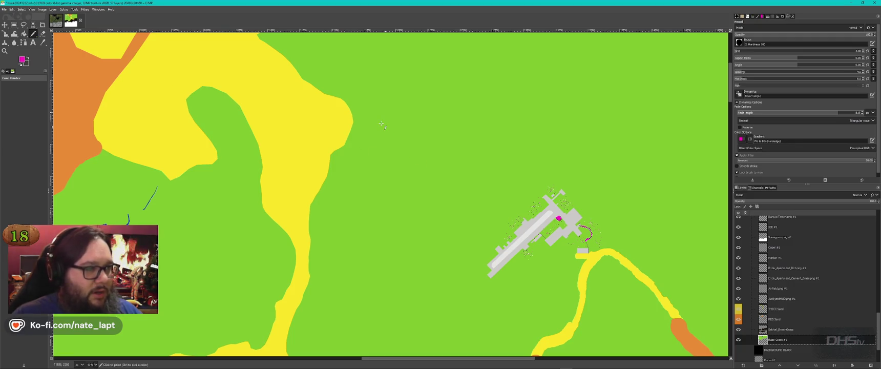
left_click(435, 159, "ctrl")
scroll(453, 168, "right", 15)
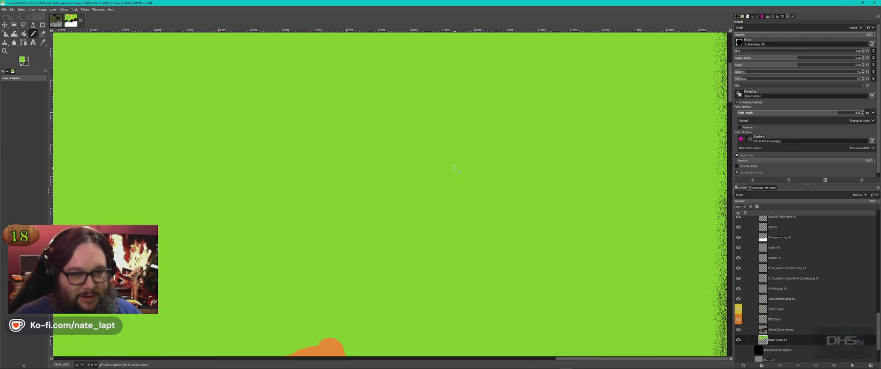
key("1")
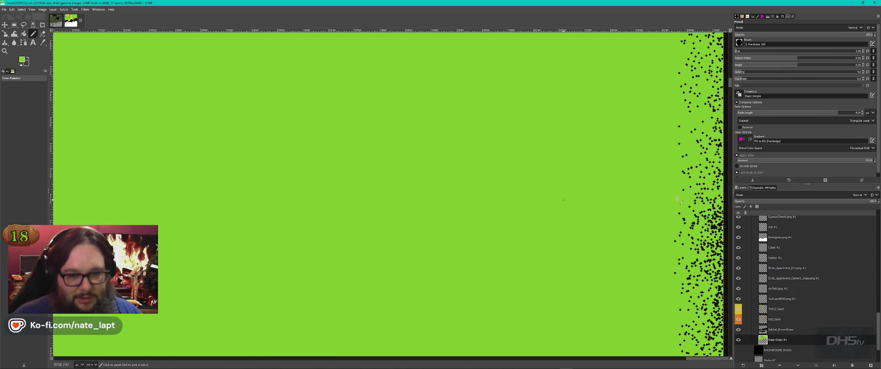
scroll(699, 200, "up", 3)
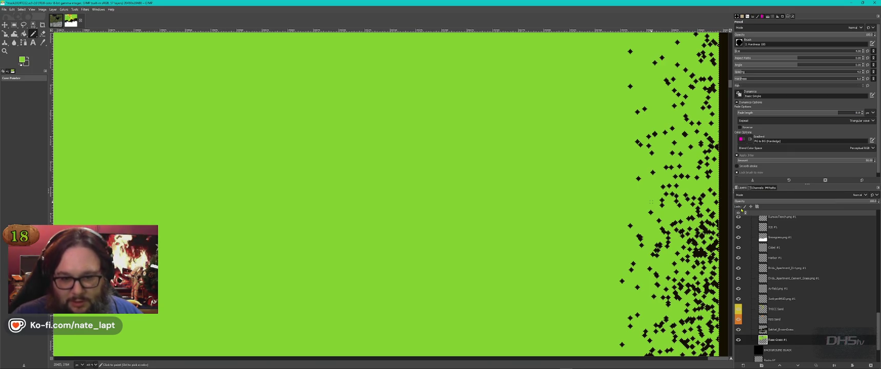
Step: Open the Base Grass #1 layer attributes and cancel without changes
right_click(814, 339)
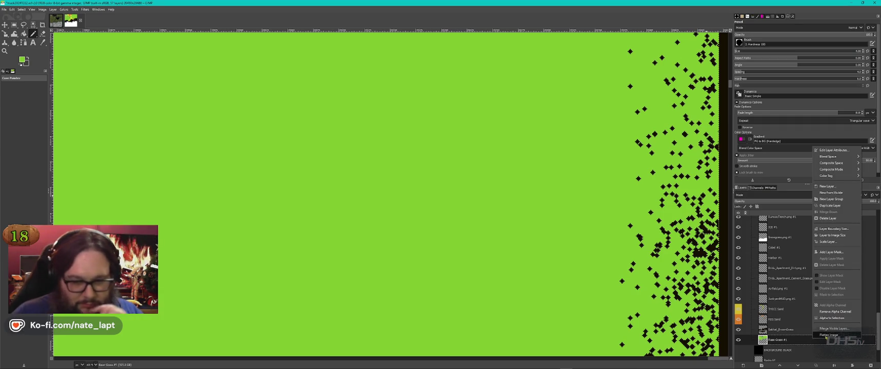
left_click(834, 150)
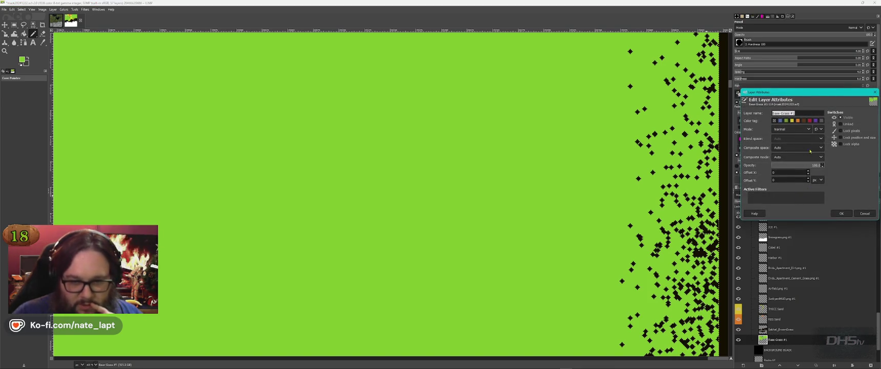
left_click(865, 213)
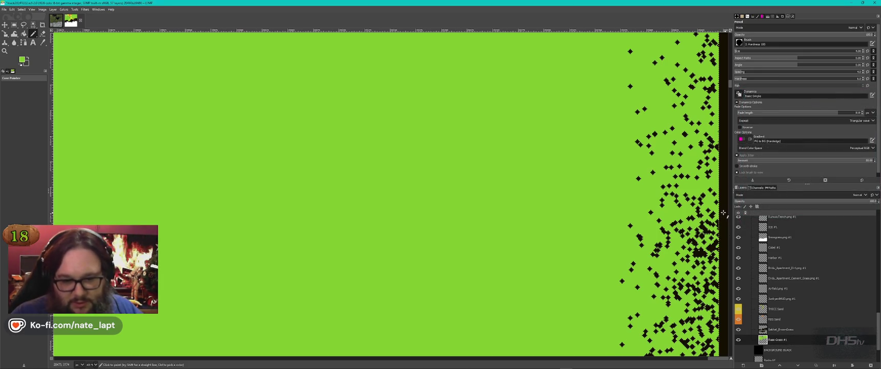
Step: Reset the pencil's brush hardness and spacing to defaults
scroll(722, 212, "up", 3, "ctrl")
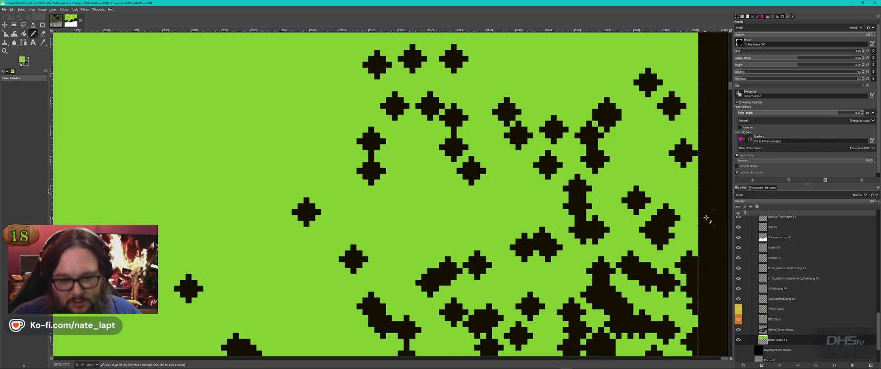
scroll(708, 217, "down", 1, "ctrl")
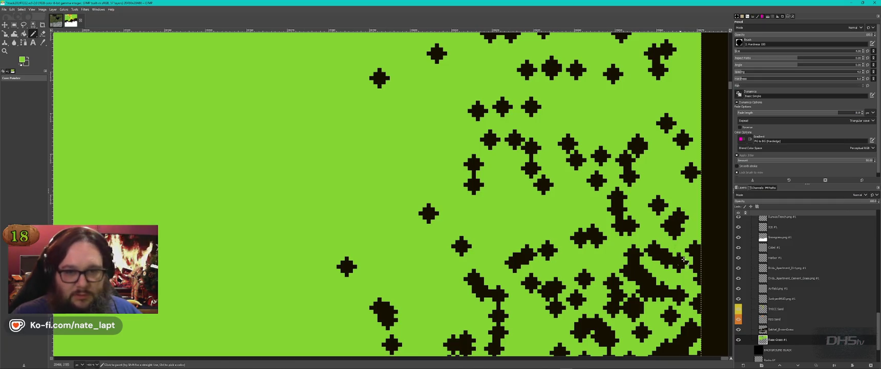
left_click(867, 78)
Step: Turn off pencil jitter and fill a gap in a dark cross-shaped patch
left_click(867, 72)
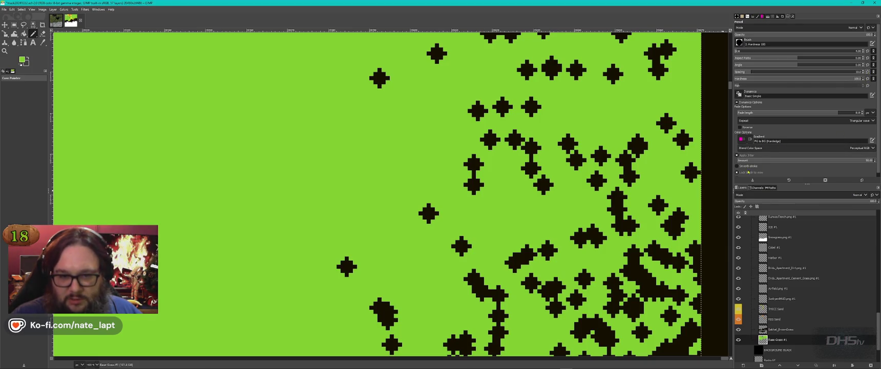
left_click(747, 155)
left_click(689, 174)
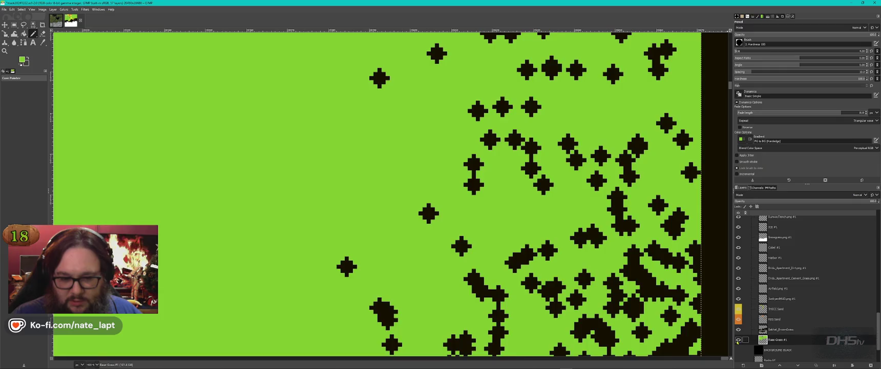
Step: Toggle the base grass and brown grass layers to compare, then select Sakhal_BrownGrass for Select by Color
left_click(737, 340)
left_click(737, 339)
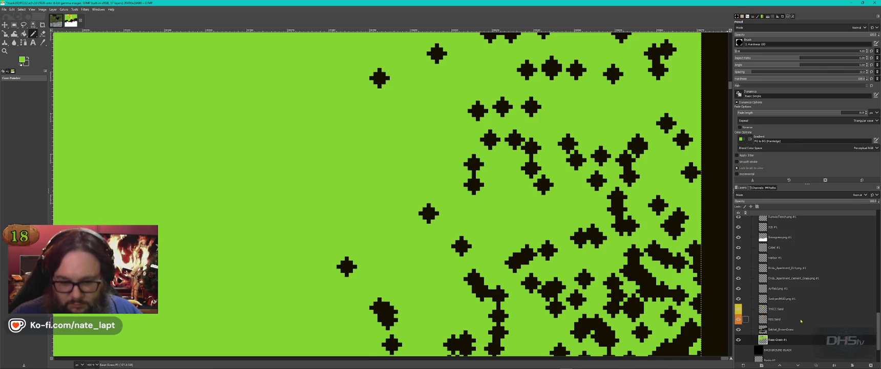
left_click(737, 330)
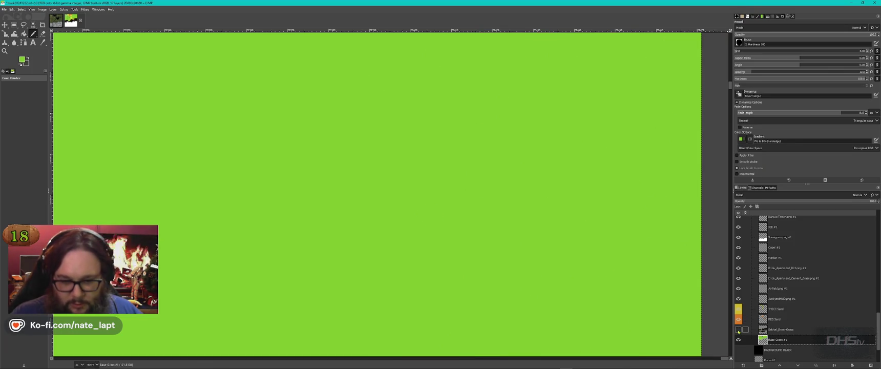
left_click(738, 330)
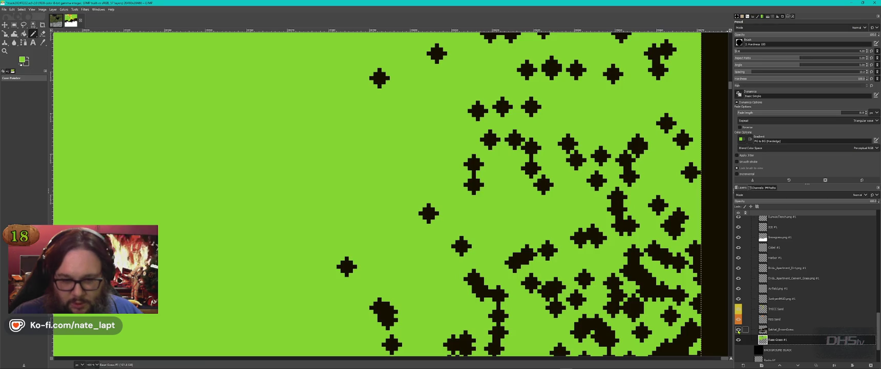
left_click(799, 329)
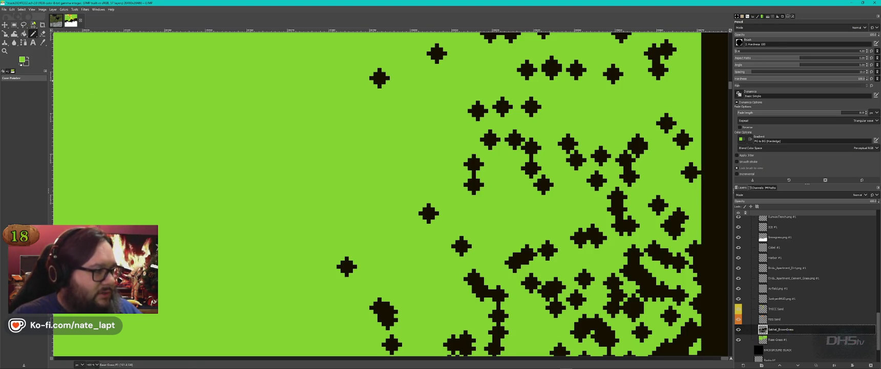
key("shift+o")
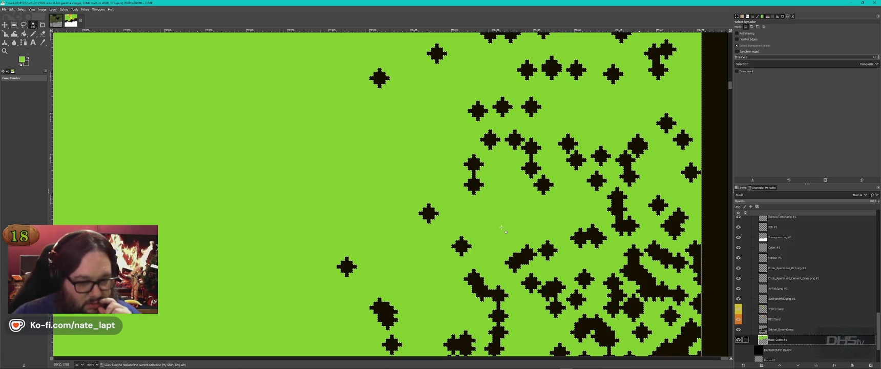
Step: Show the Base-Grass #1 layer again beneath the dark brown-grass patches
scroll(508, 238, "down", 3)
scroll(509, 238, "down", 3)
scroll(545, 231, "up", 3)
scroll(546, 231, "up", 3)
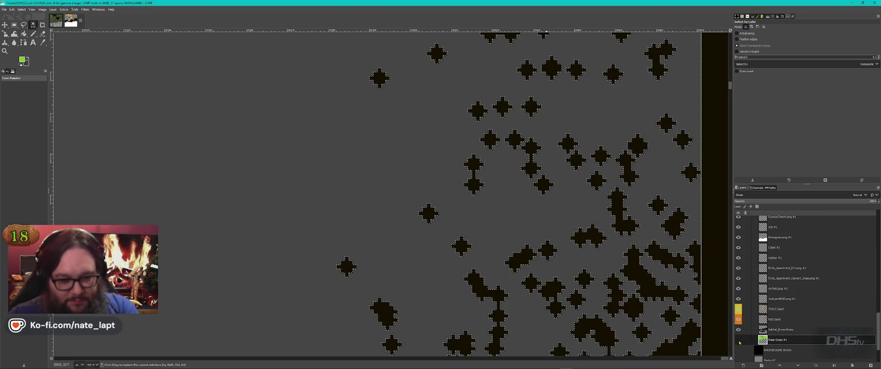
scroll(626, 248, "down", 3)
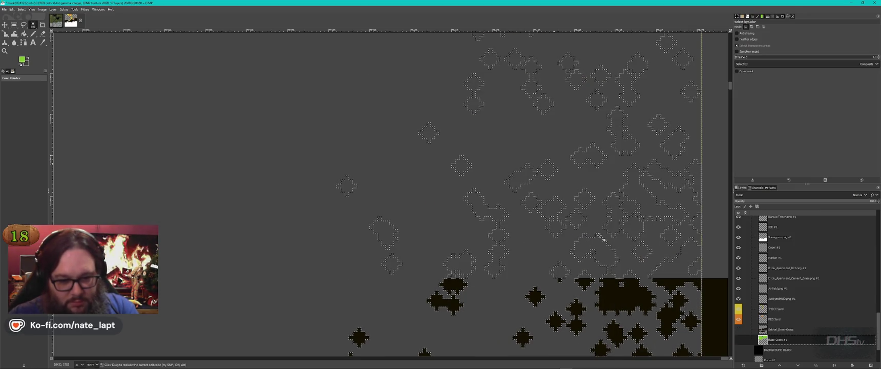
scroll(598, 235, "up", 3)
left_click(738, 340)
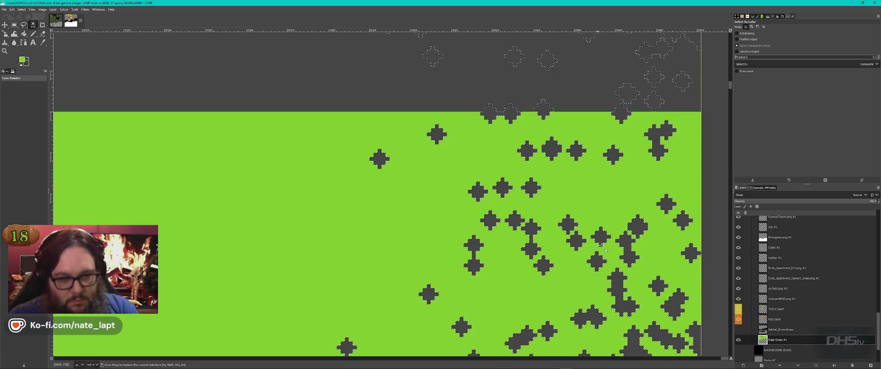
Step: Zoom out over the mask and make Sakhal_BrownGrass the active layer
scroll(601, 246, "down", 3)
scroll(626, 258, "right", 1)
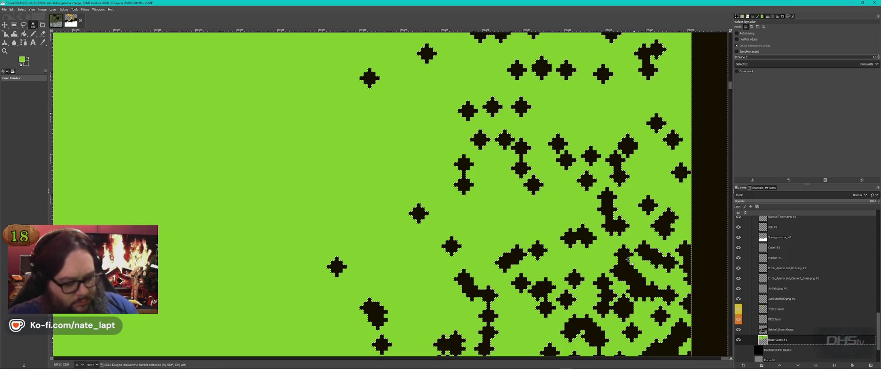
scroll(627, 259, "down", 2)
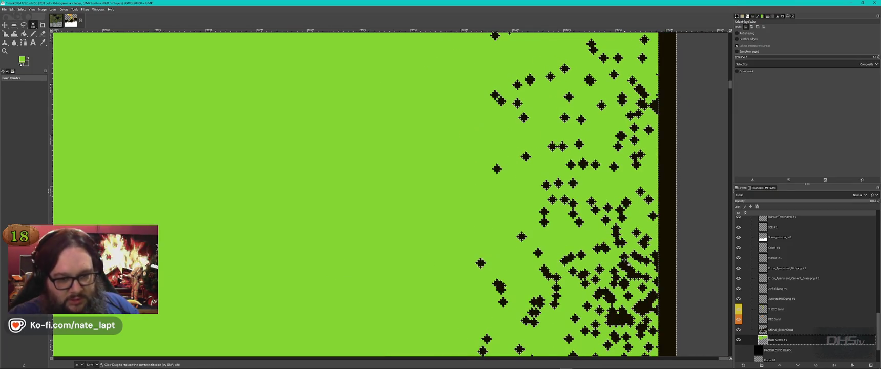
scroll(623, 259, "down", 1)
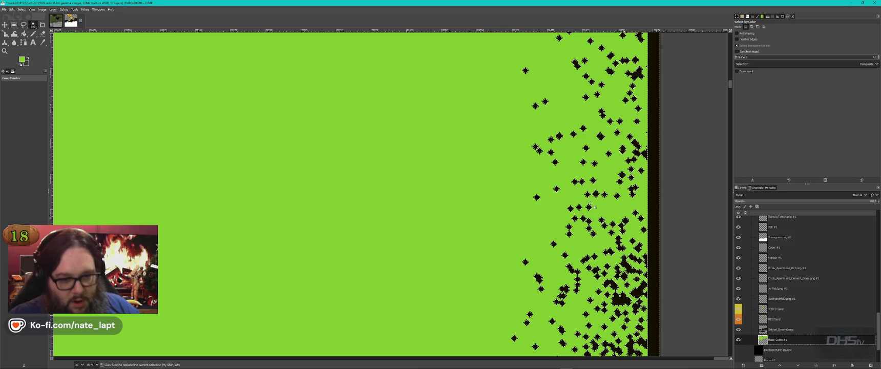
left_click(792, 331)
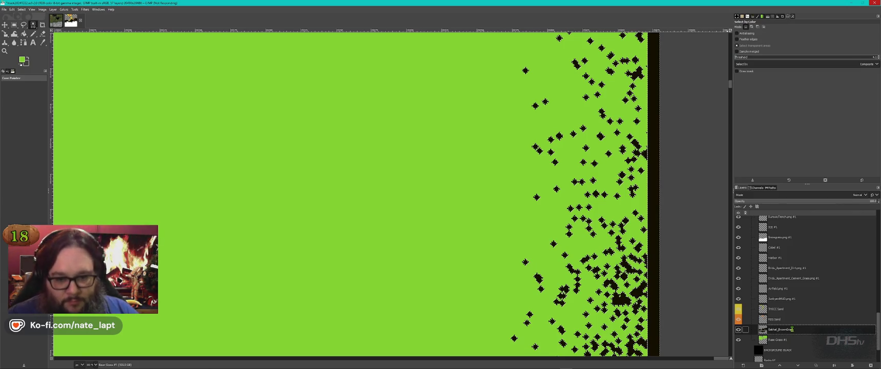
right_click(791, 329)
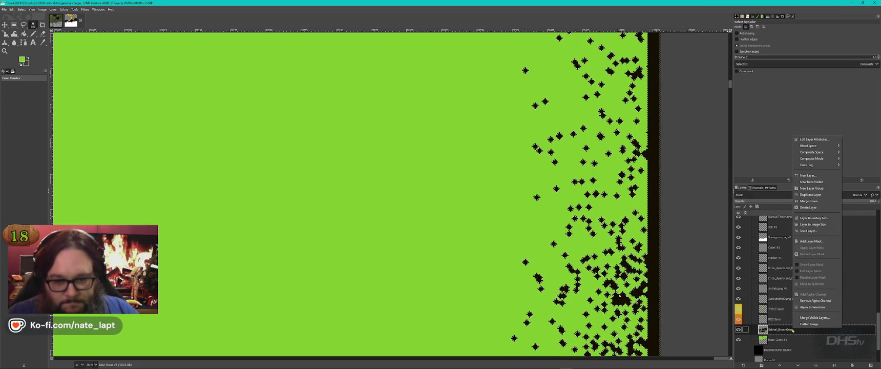
left_click(817, 140)
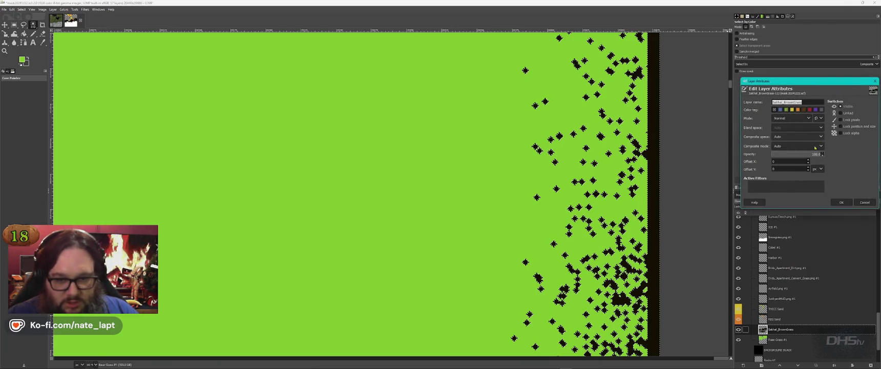
key("Escape")
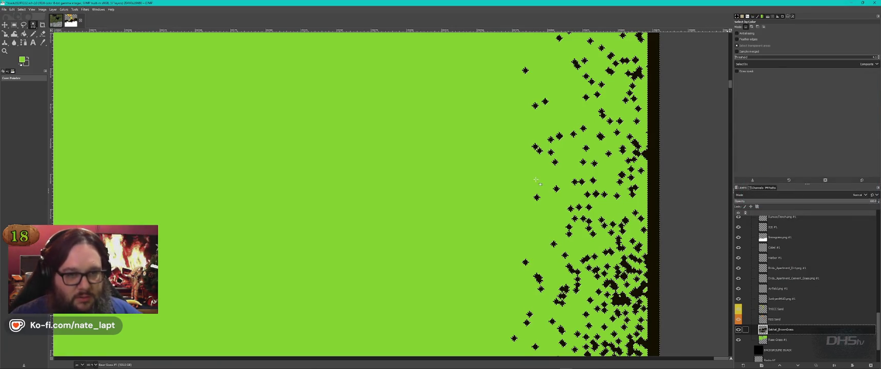
scroll(536, 179, "down", 3, "ctrl")
Step: Zoom the canvas far out to show the whole terrain mask, then bring up Task Manager
scroll(537, 180, "down", 3, "ctrl")
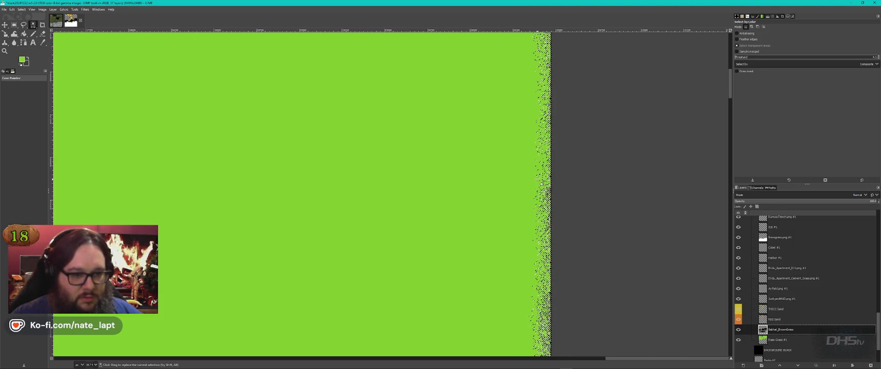
scroll(537, 181, "down", 1, "ctrl")
scroll(542, 307, "up", 1, "ctrl")
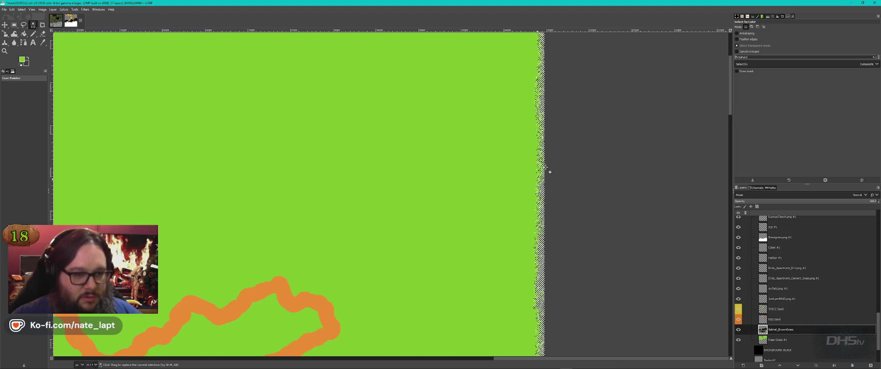
scroll(528, 169, "down", 1, "ctrl")
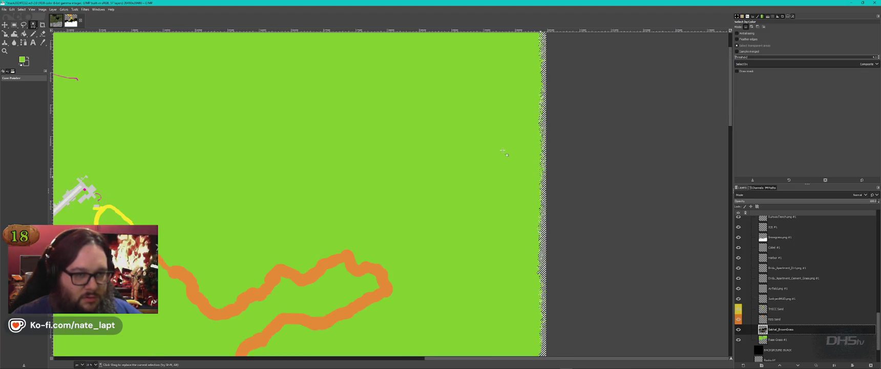
scroll(507, 148, "down", 1, "ctrl")
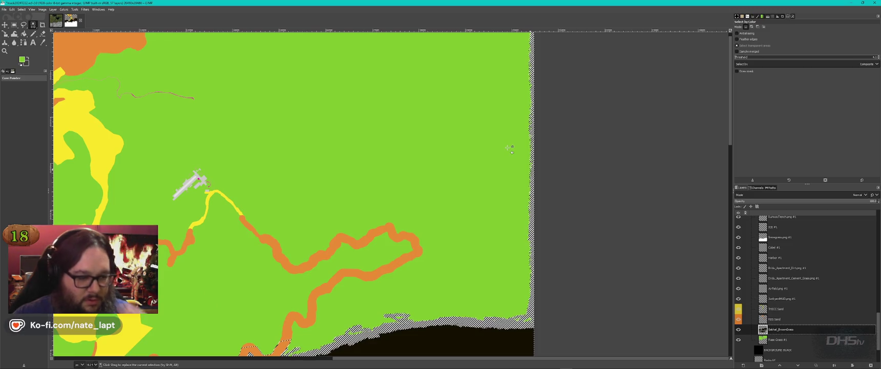
scroll(507, 148, "down", 1, "ctrl")
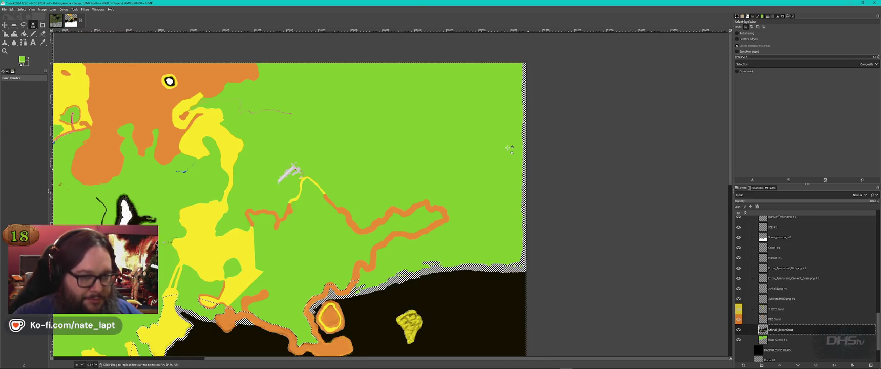
scroll(507, 148, "down", 1, "ctrl")
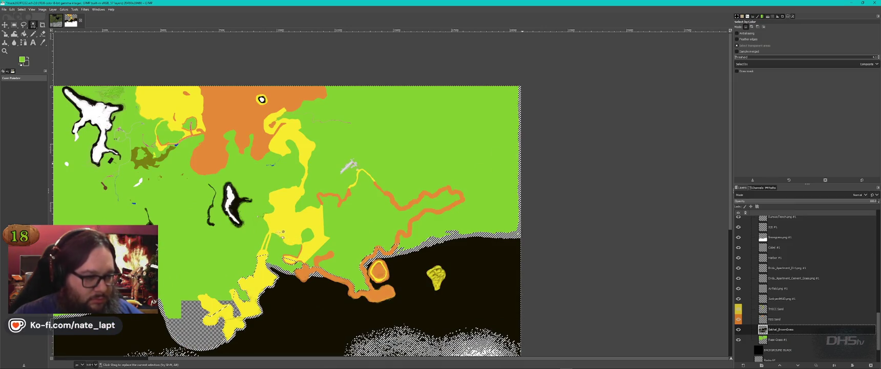
scroll(506, 148, "down", 1, "ctrl")
scroll(144, 202, "down", 1, "ctrl")
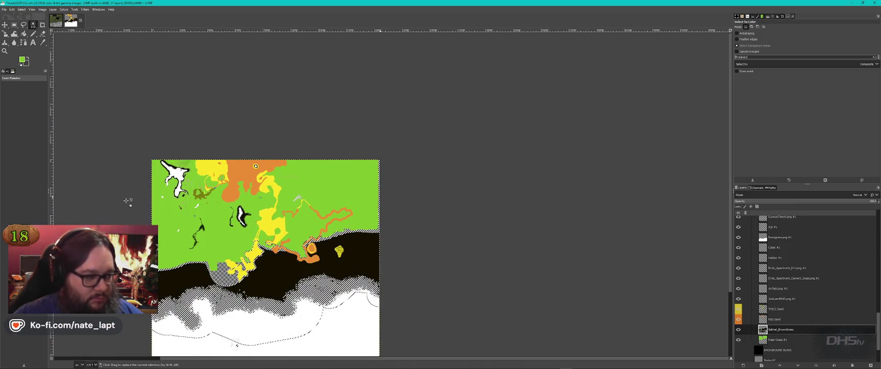
scroll(146, 202, "down", 1, "ctrl")
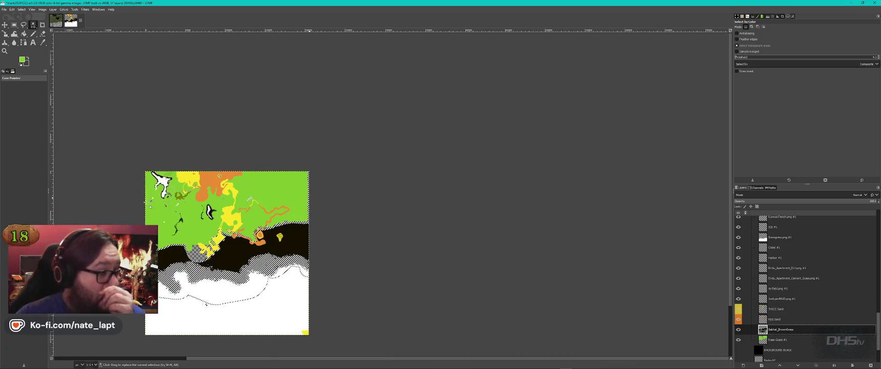
scroll(150, 201, "down", 1, "ctrl")
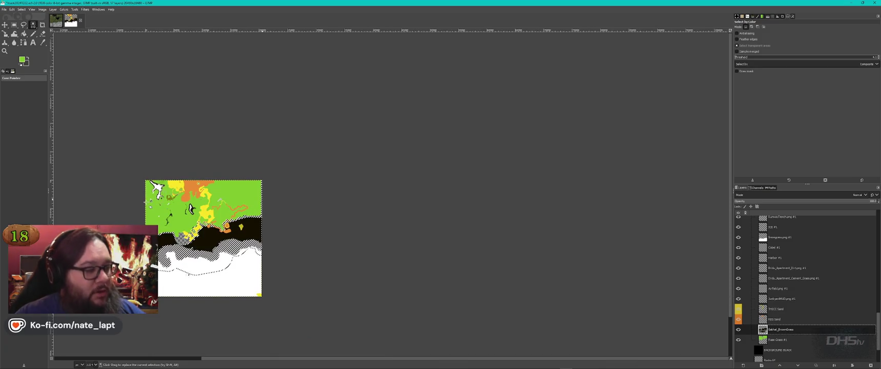
scroll(150, 202, "down", 1, "ctrl")
scroll(168, 206, "down", 1, "ctrl")
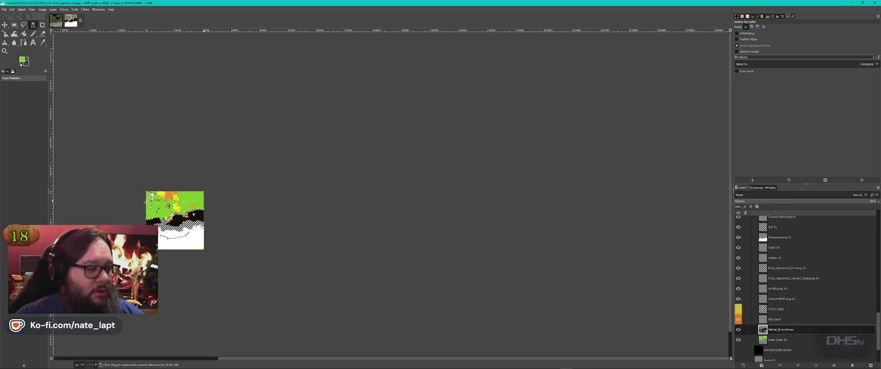
scroll(149, 199, "down", 1, "ctrl")
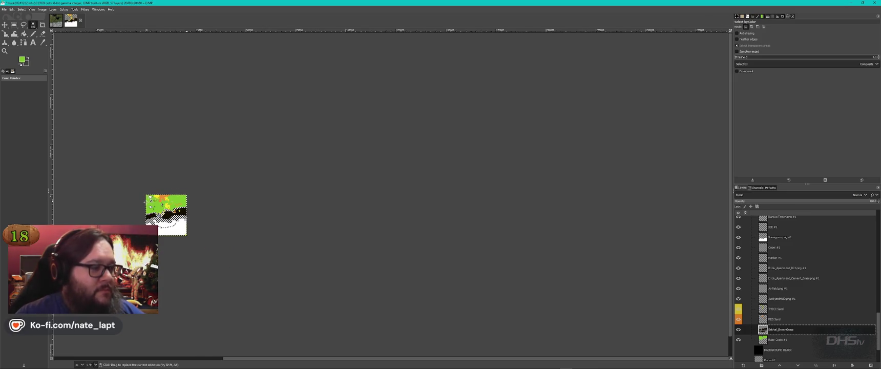
scroll(149, 198, "down", 1, "ctrl")
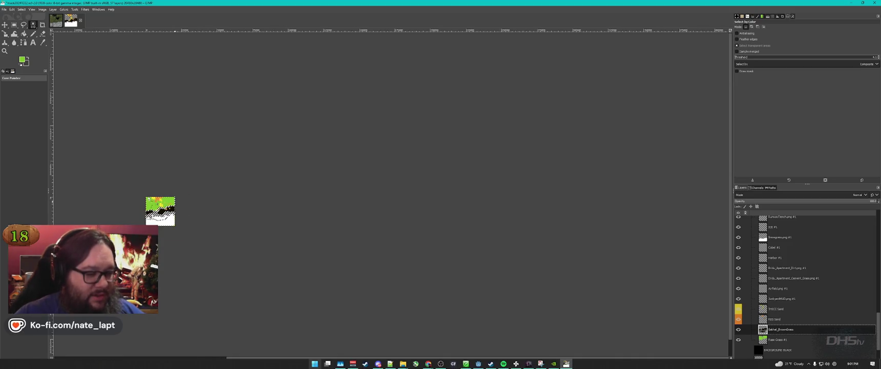
left_click(339, 365)
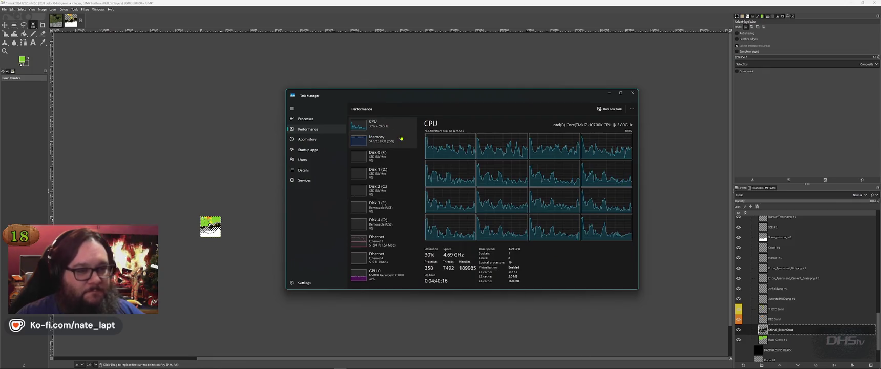
Step: Check memory usage in Task Manager, then minimize it to return to GIMP
left_click(394, 144)
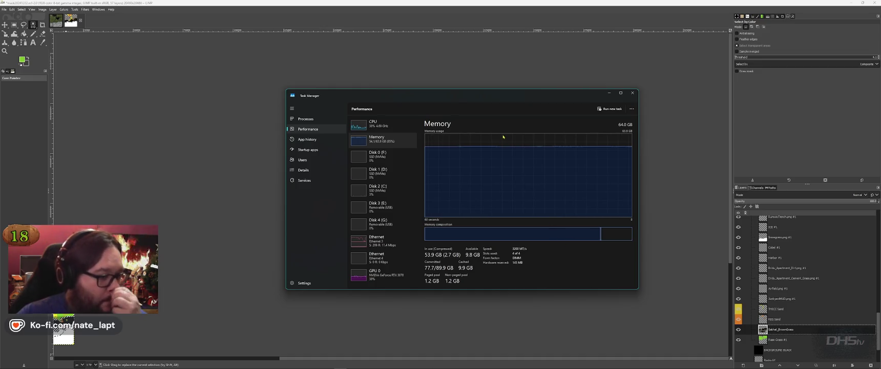
left_click(608, 93)
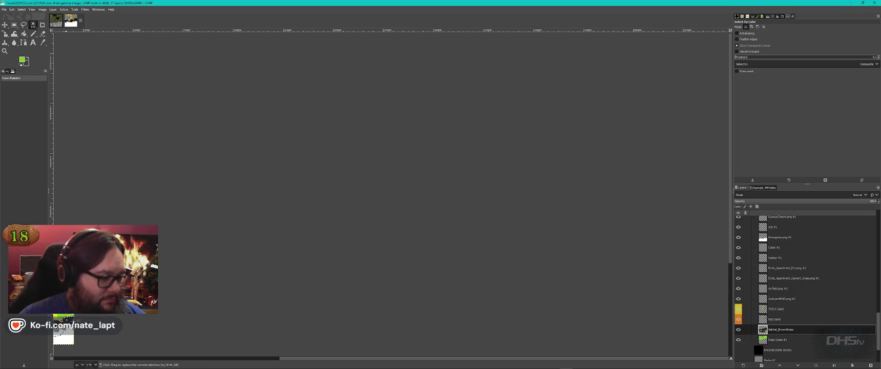
scroll(64, 333, "up", 1)
scroll(64, 333, "up", 1)
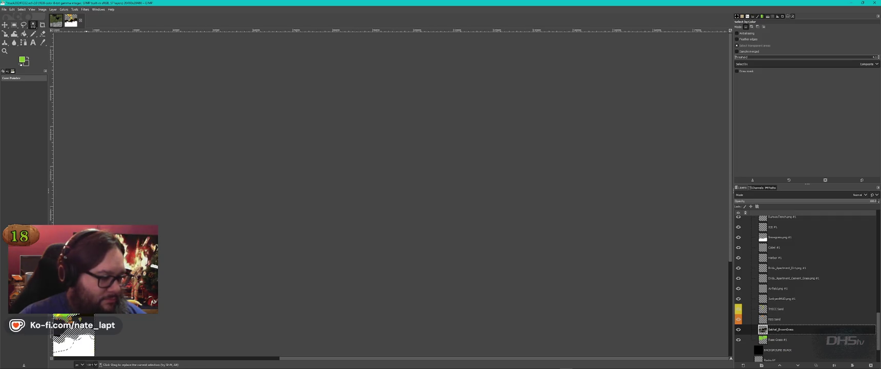
scroll(72, 337, "up", 1)
scroll(71, 338, "up", 1)
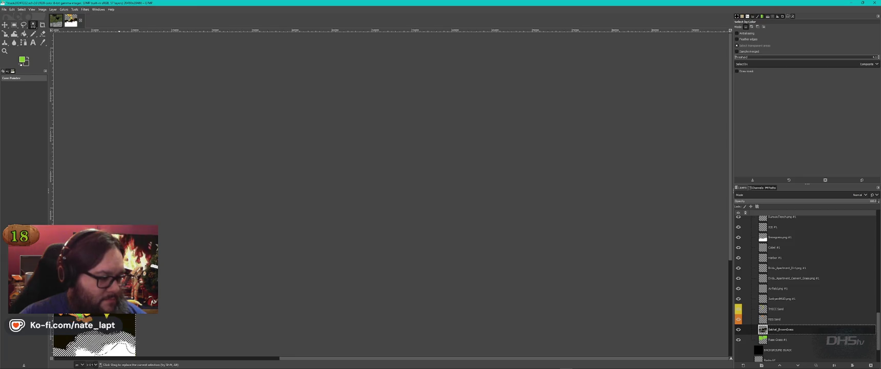
key("shift+j")
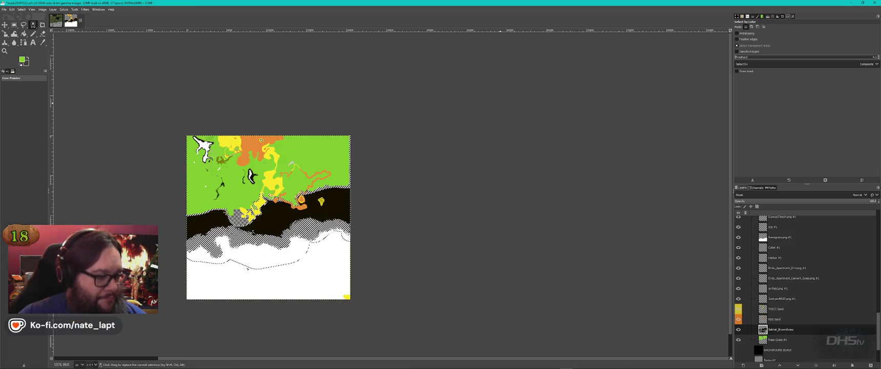
left_click_drag(178, 170, 215, 158)
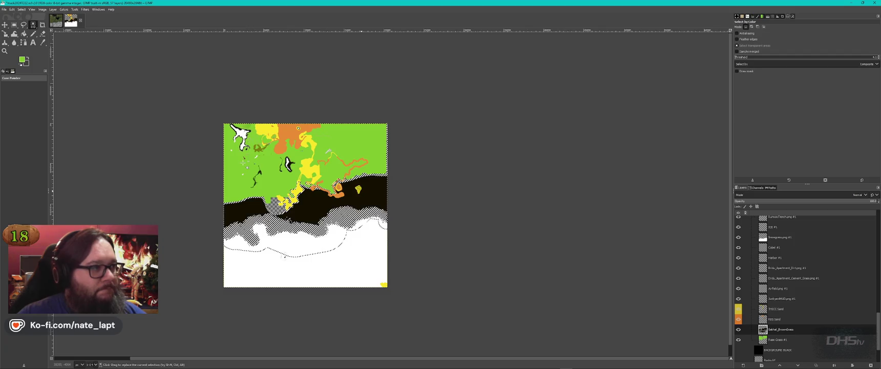
scroll(243, 163, "up", 1)
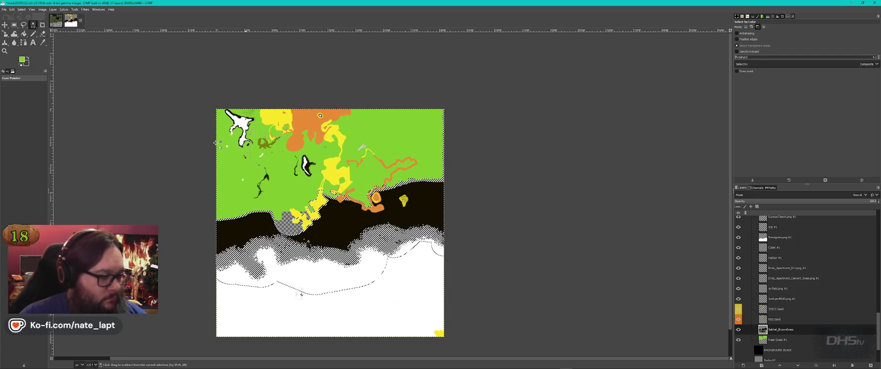
scroll(215, 143, "up", 1)
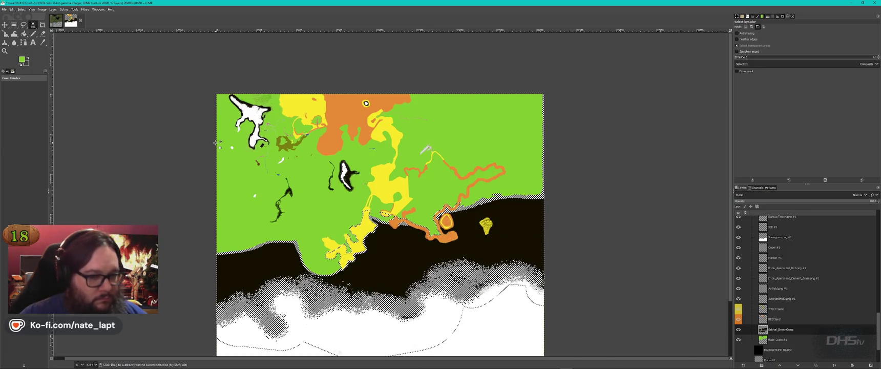
scroll(215, 143, "up", 1)
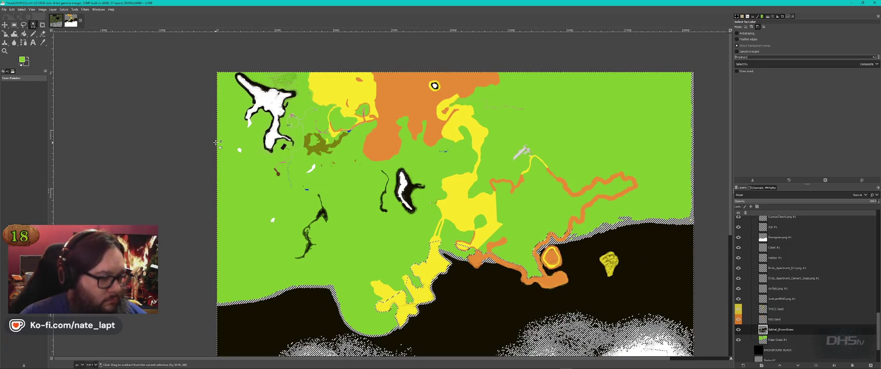
scroll(215, 143, "up", 1)
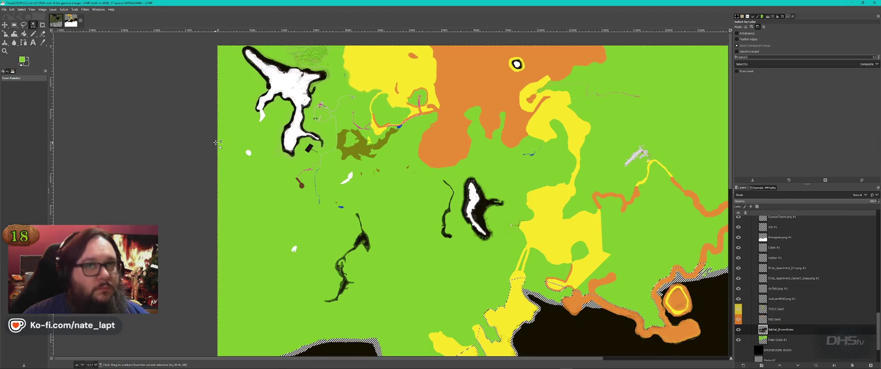
scroll(215, 143, "up", 1)
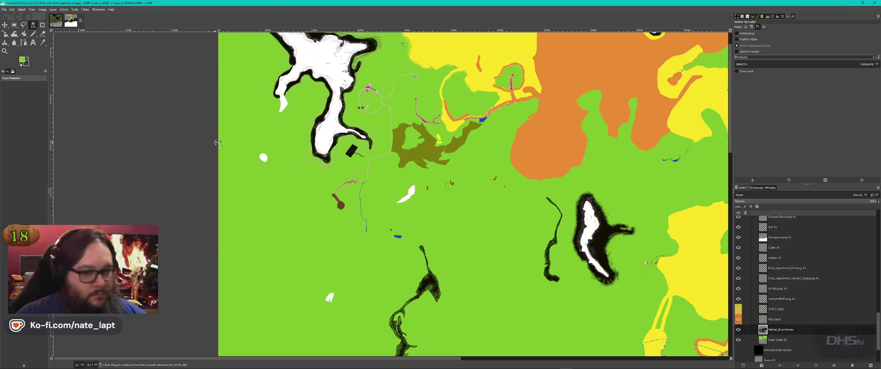
scroll(216, 143, "up", 1)
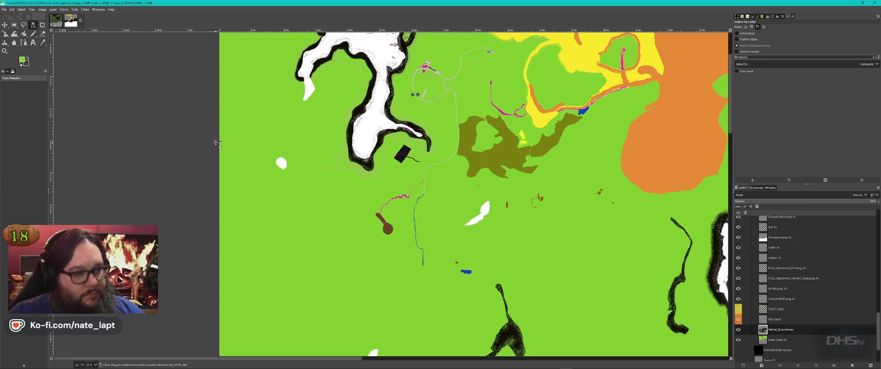
scroll(215, 143, "up", 1)
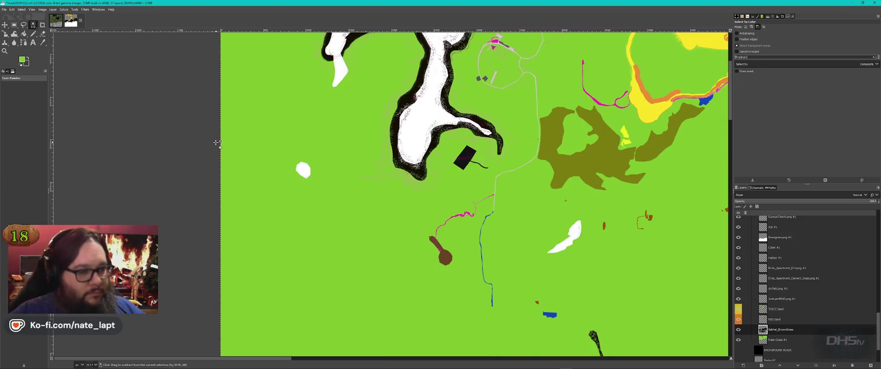
scroll(215, 143, "up", 1)
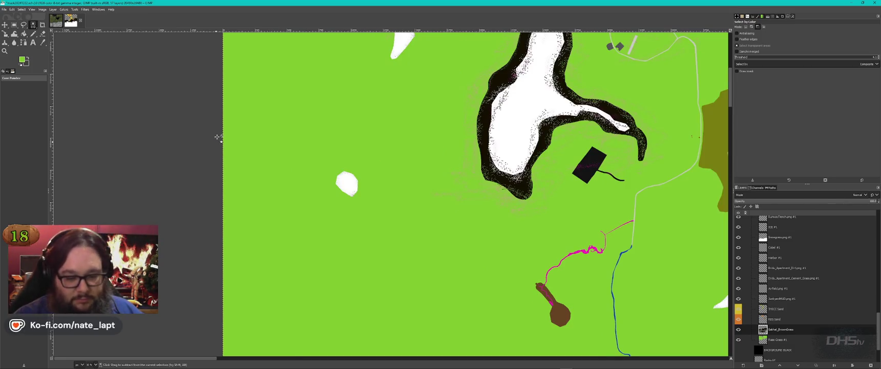
scroll(217, 137, "up", 1)
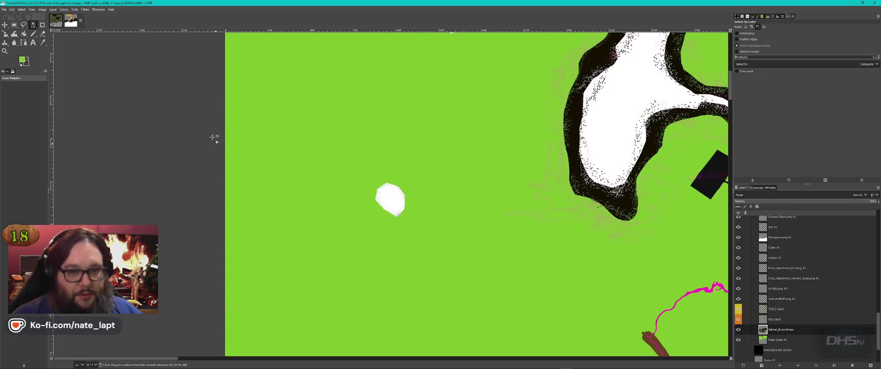
scroll(219, 150, "up", 1)
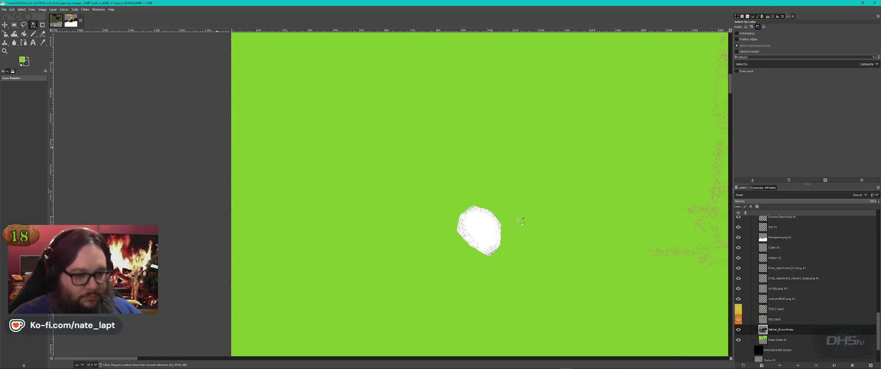
scroll(223, 163, "up", 1)
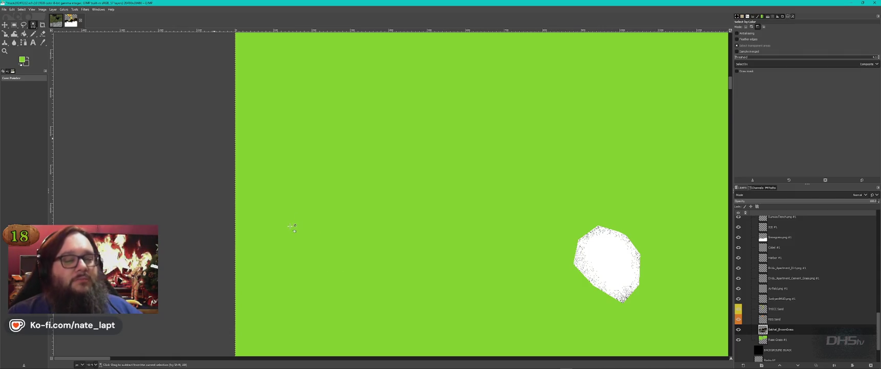
scroll(290, 225, "up", 1)
scroll(291, 225, "down", 1)
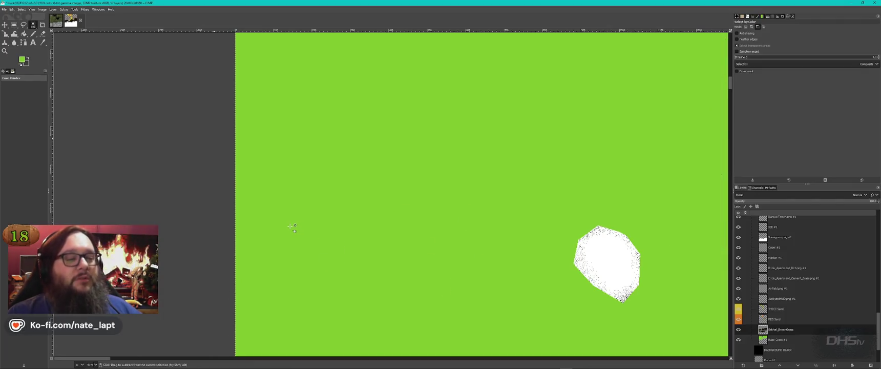
scroll(290, 225, "up", 1)
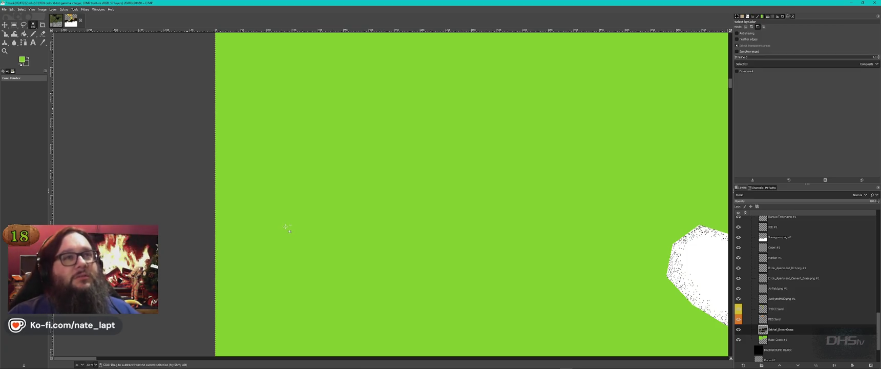
scroll(288, 228, "up", 1)
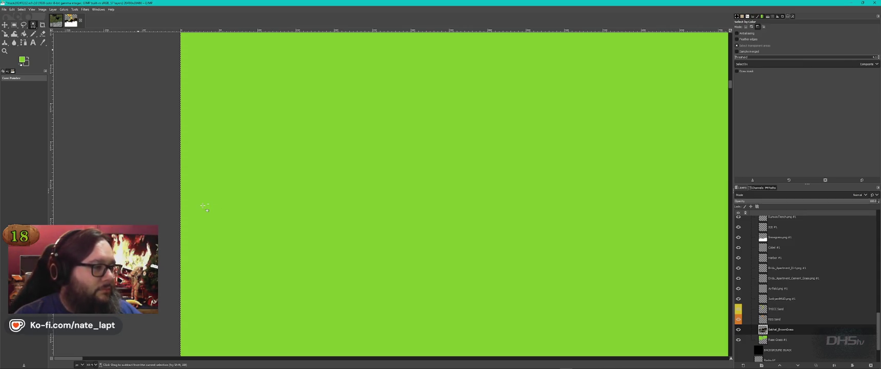
scroll(204, 205, "up", 1)
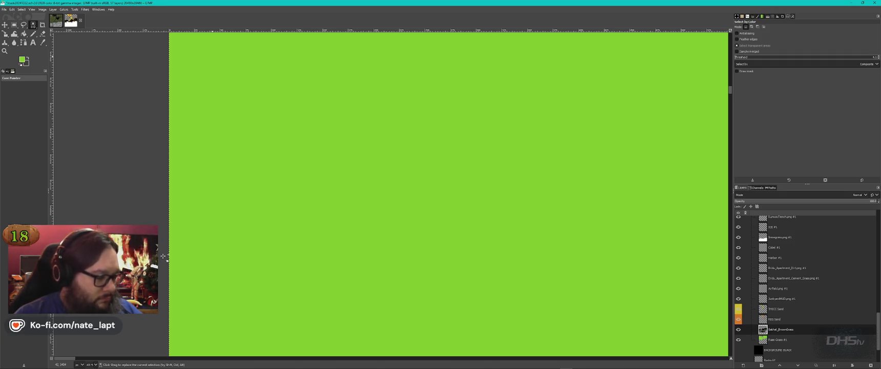
scroll(178, 266, "down", 1, "ctrl")
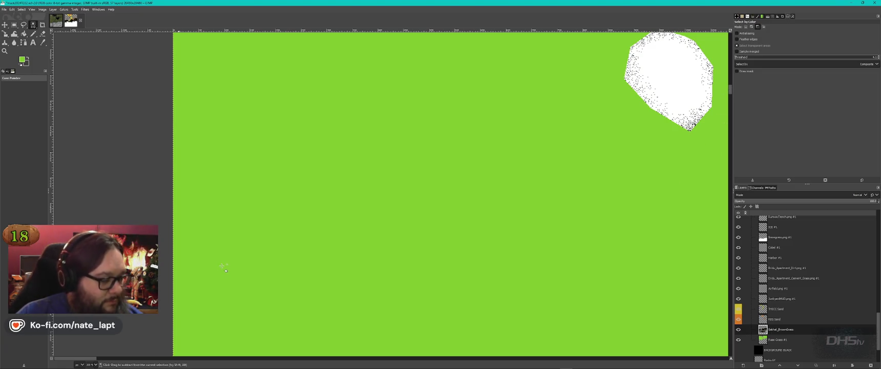
key("minus")
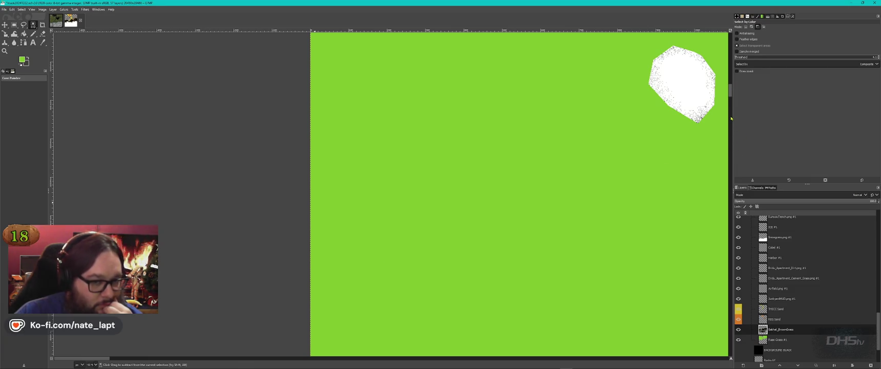
scroll(730, 118, "down", 2)
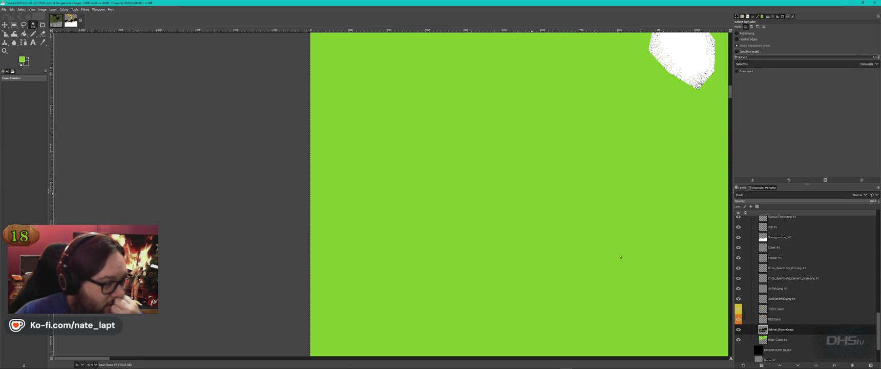
scroll(620, 256, "down", 3)
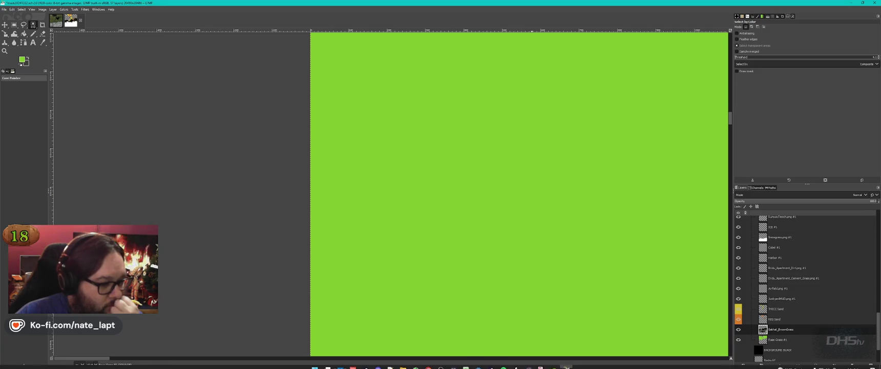
left_click(340, 364)
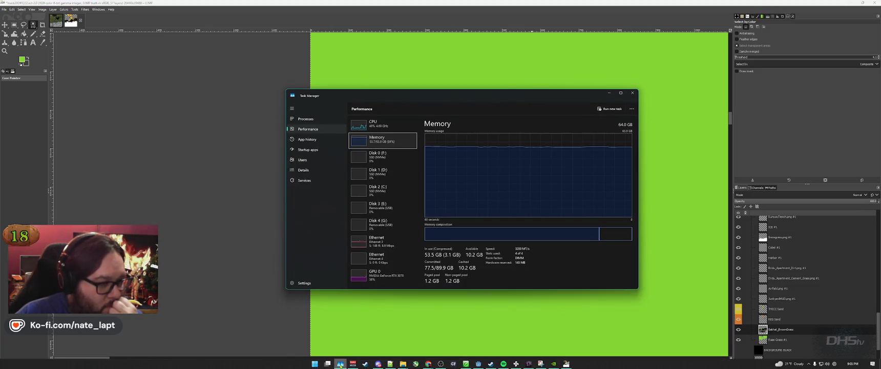
left_click(340, 364)
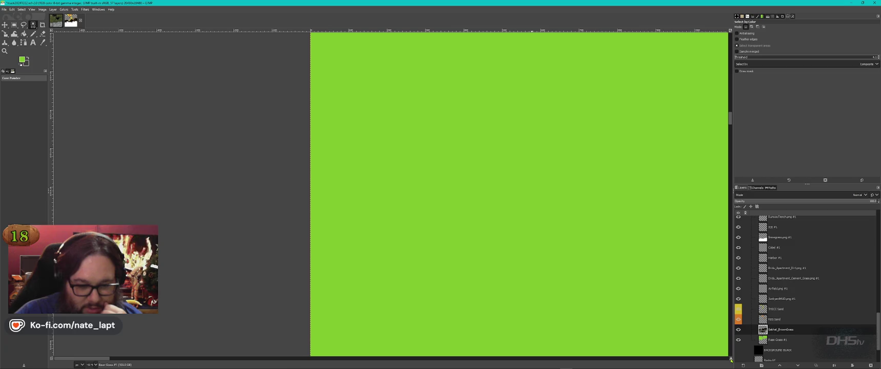
mouse_move(730, 359)
left_mouse_down()
mouse_move(448, 126)
mouse_move(517, 185)
left_mouse_up()
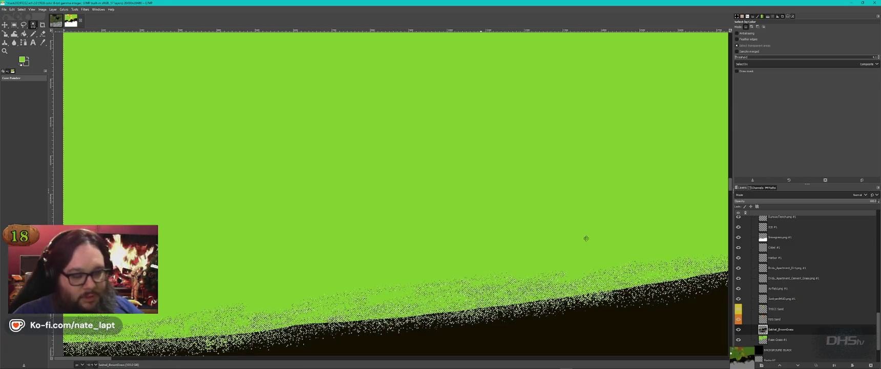
scroll(583, 237, "right", 5)
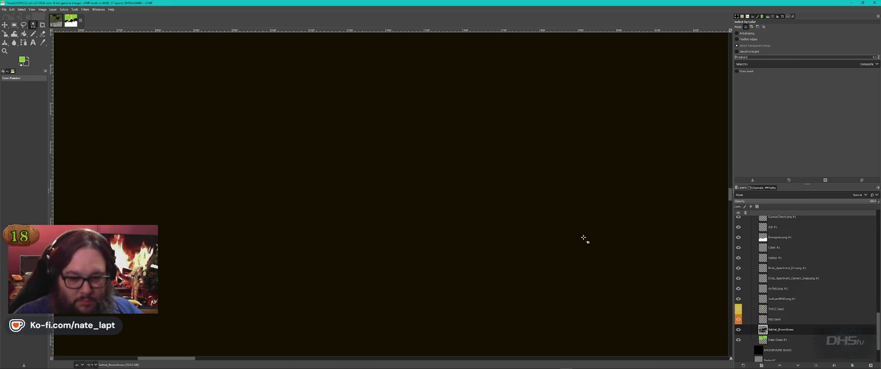
scroll(584, 237, "down", 1)
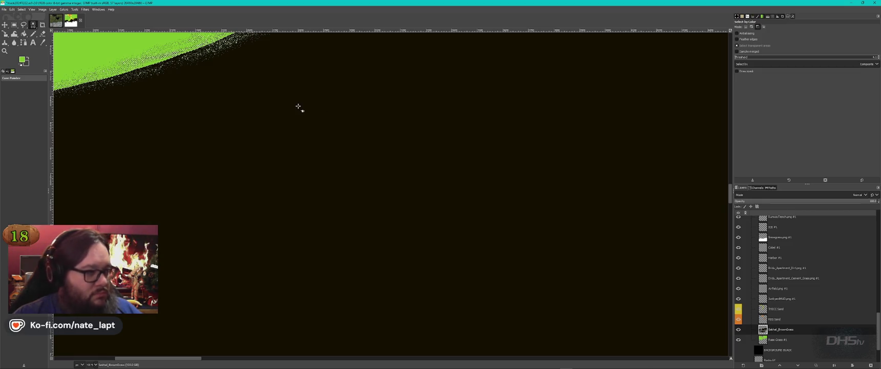
scroll(254, 107, "down", 5, "ctrl")
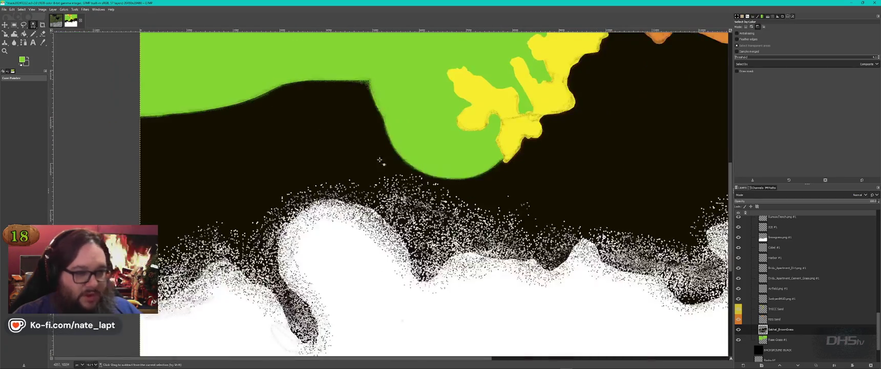
scroll(346, 146, "down", 5)
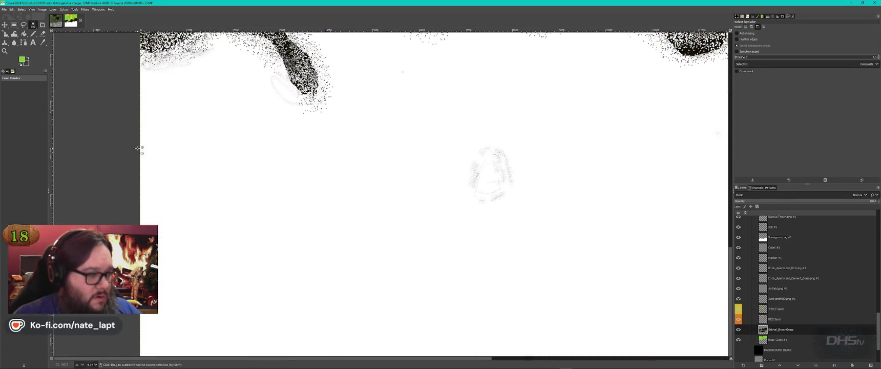
scroll(139, 148, "up", 5, "ctrl")
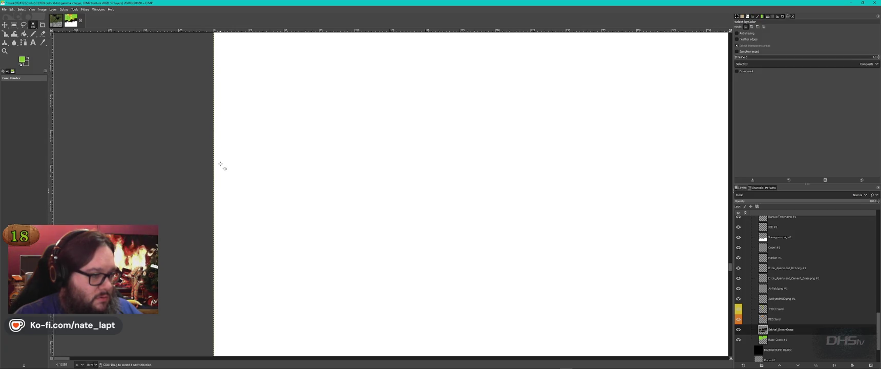
scroll(220, 164, "up", 5)
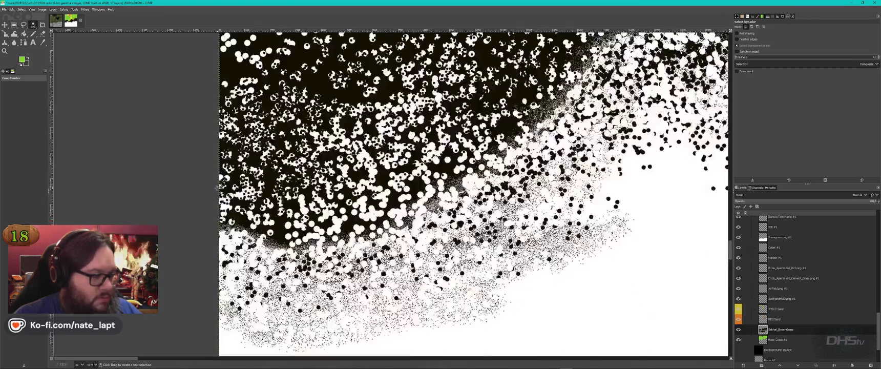
scroll(217, 187, "up", 4, "ctrl")
scroll(289, 200, "down", 6, "ctrl")
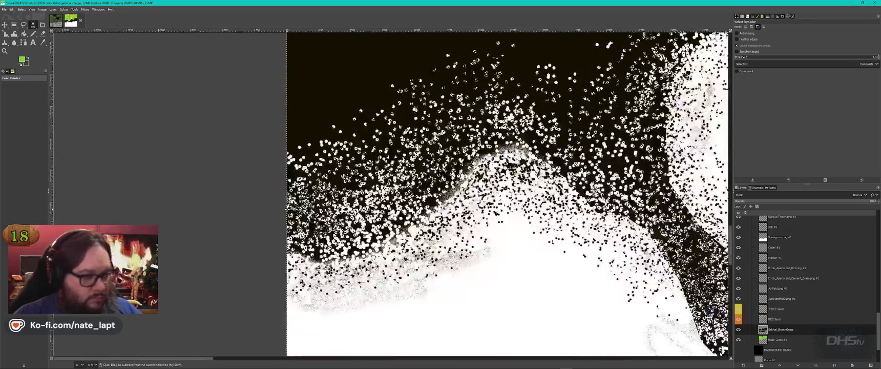
scroll(436, 160, "up", 5, "ctrl")
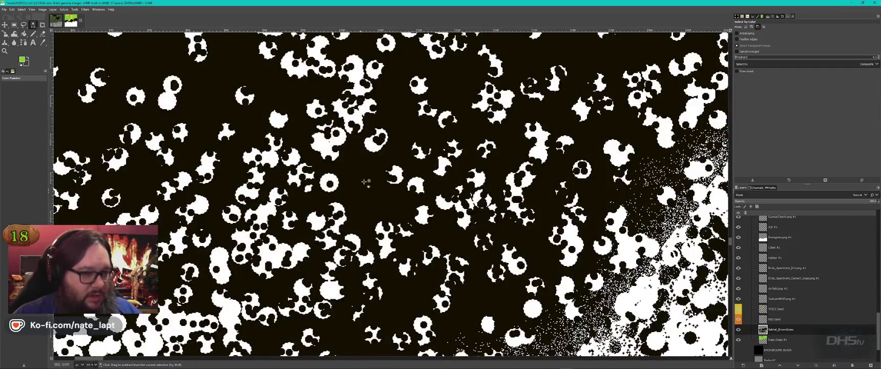
scroll(360, 165, "down", 8, "ctrl")
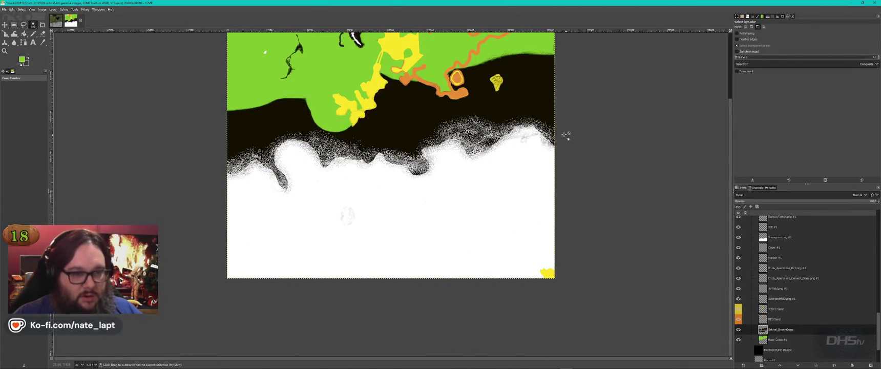
scroll(563, 132, "up", 5, "ctrl")
scroll(553, 123, "up", 5, "ctrl")
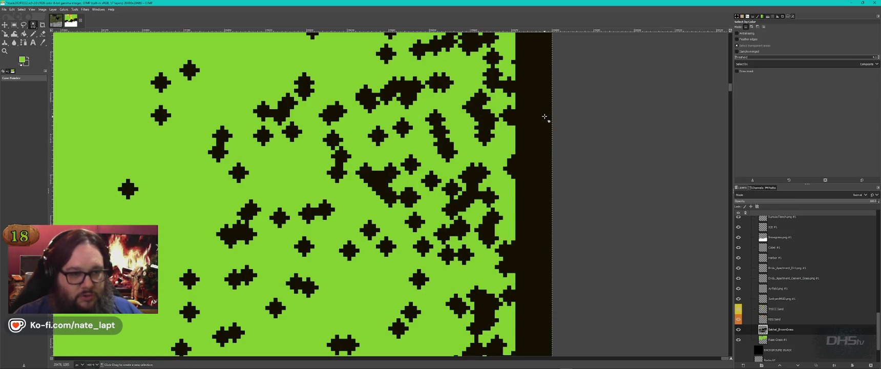
scroll(544, 117, "down", 5, "ctrl")
scroll(545, 117, "down", 5, "ctrl")
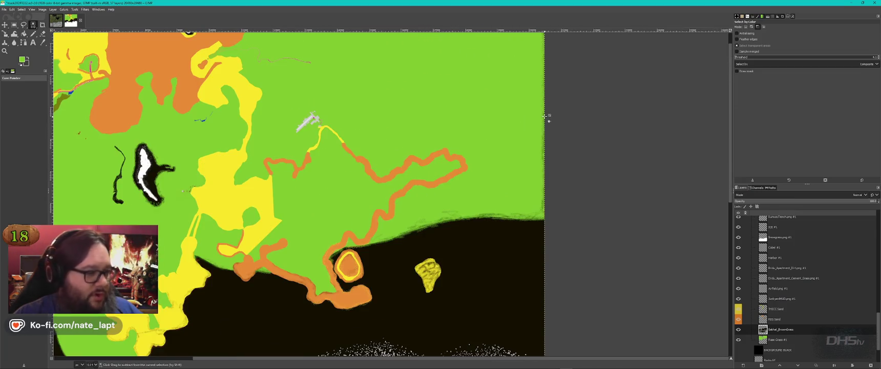
scroll(460, 155, "left", 5)
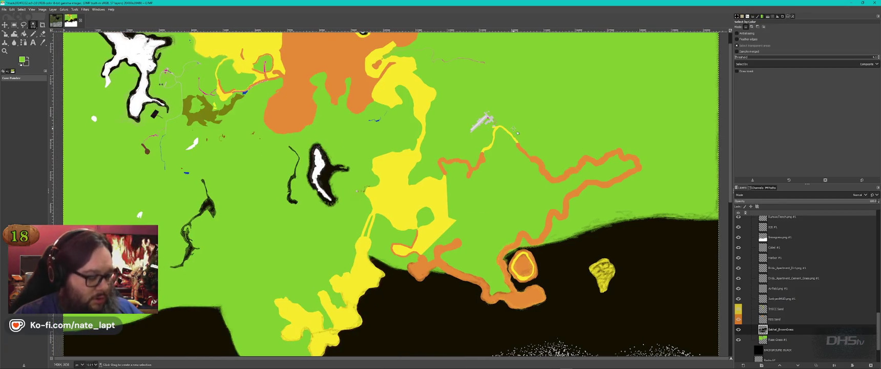
key("ctrl+s")
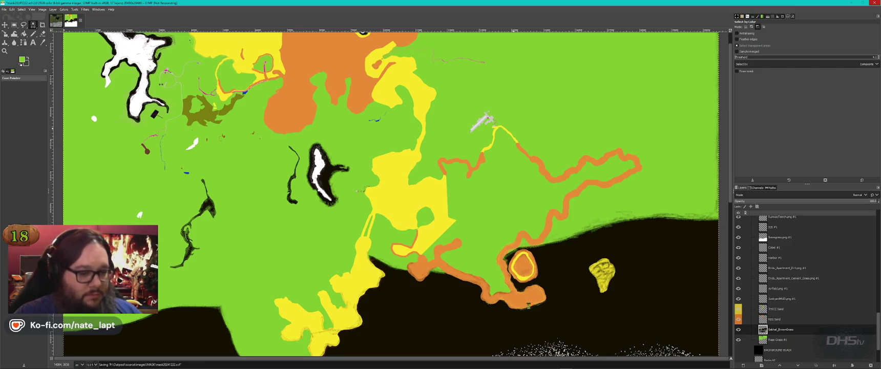
Step: Bring the Buldozer 3D preview to the front from the taskbar
mouse_move(516, 364)
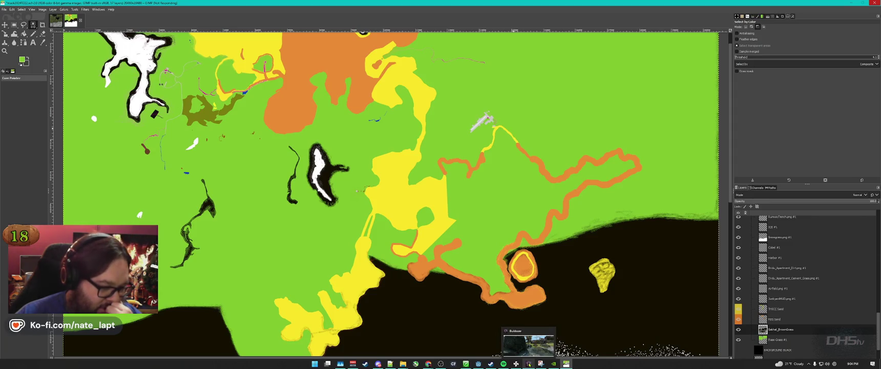
left_click(528, 363)
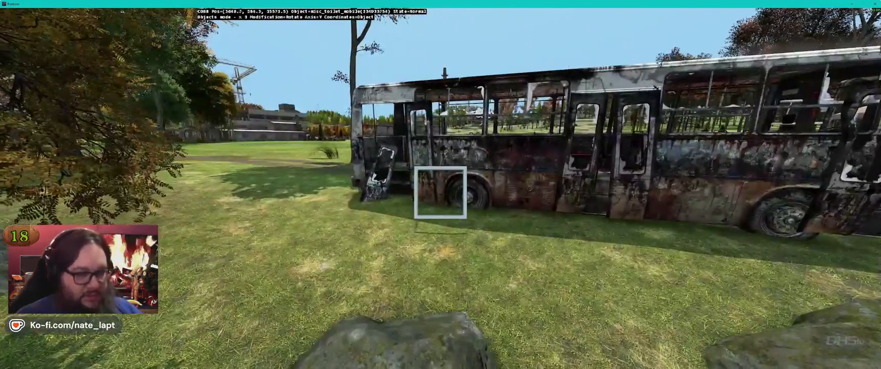
Step: Pull the Buldozer camera back from the bus and open Task Manager
key("s")
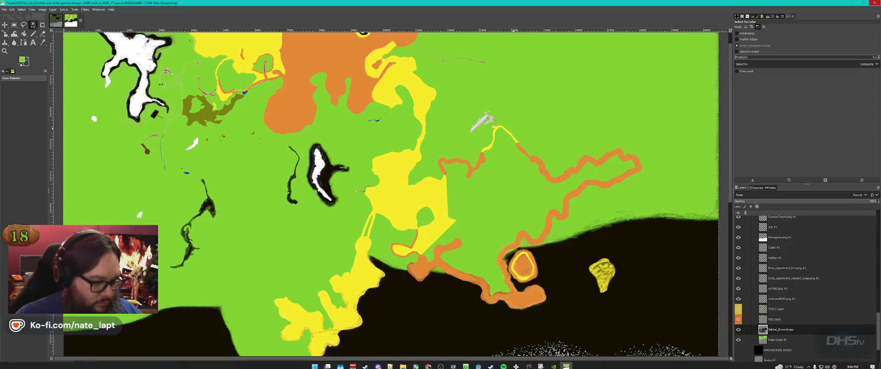
left_click(340, 363)
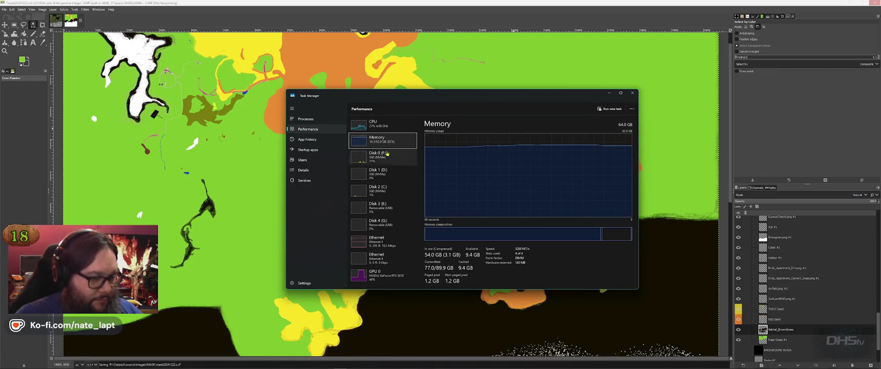
Step: Check the Disk 0 (F:), GPU 0 and CPU graphs on the Performance page
left_click(382, 154)
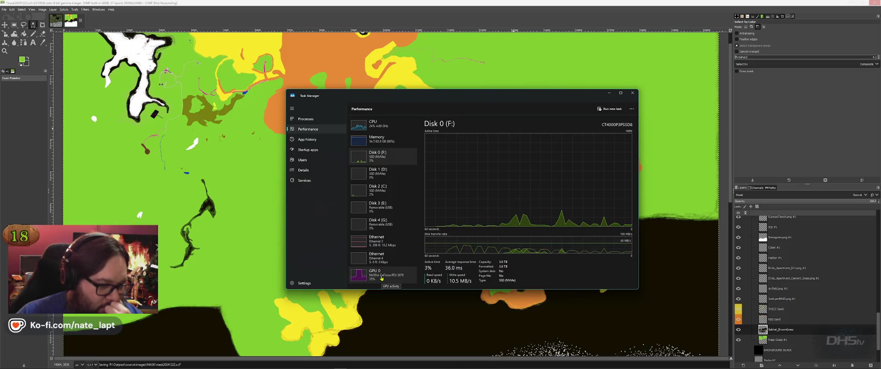
left_click(381, 277)
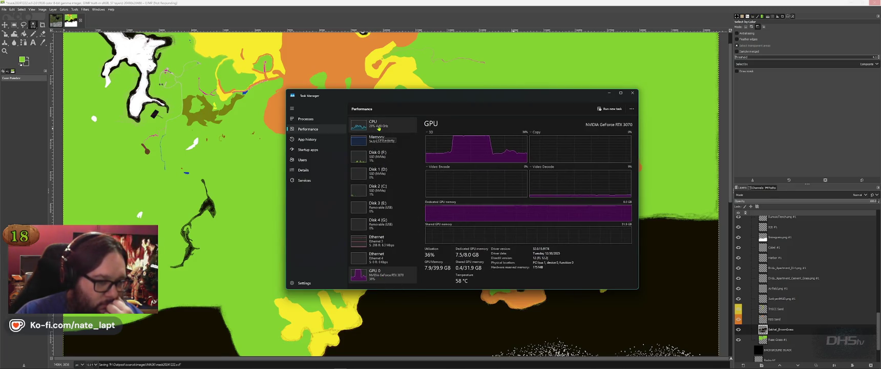
left_click(379, 127)
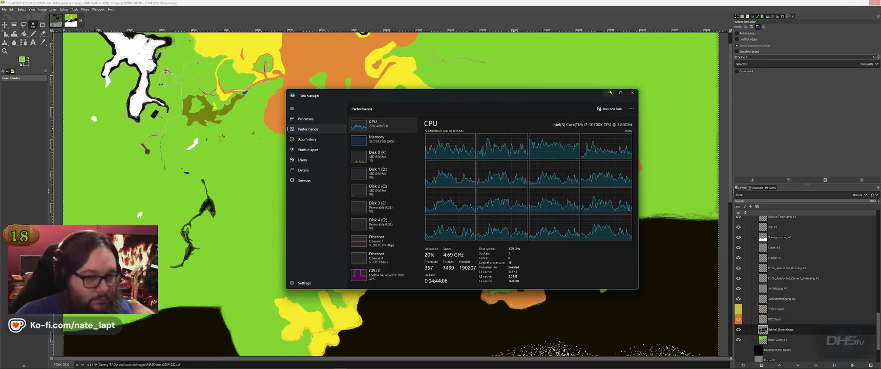
Step: Minimize Task Manager and Alt+Tab over to the Terrain Builder map
left_click(608, 93)
key("alt+Tab")
key("Tab")
key("Tab")
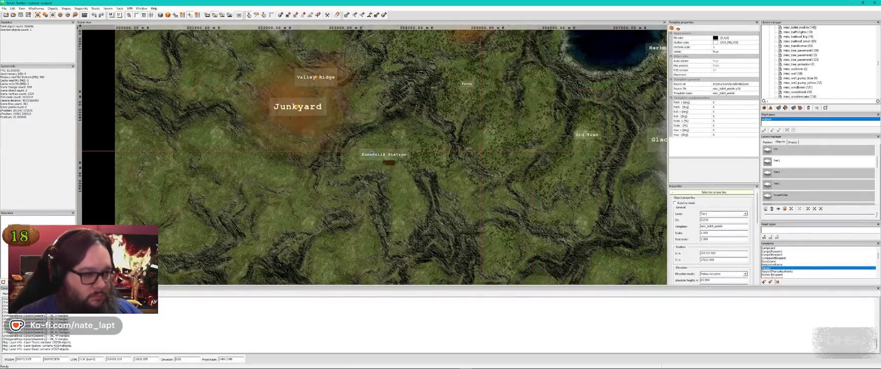
scroll(392, 155, "down", 2)
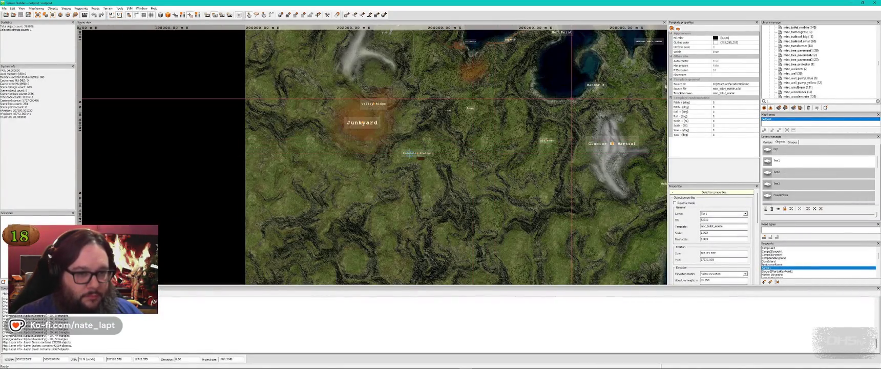
mouse_move(571, 97)
left_mouse_down()
mouse_move(425, 234)
mouse_move(339, 261)
left_mouse_up()
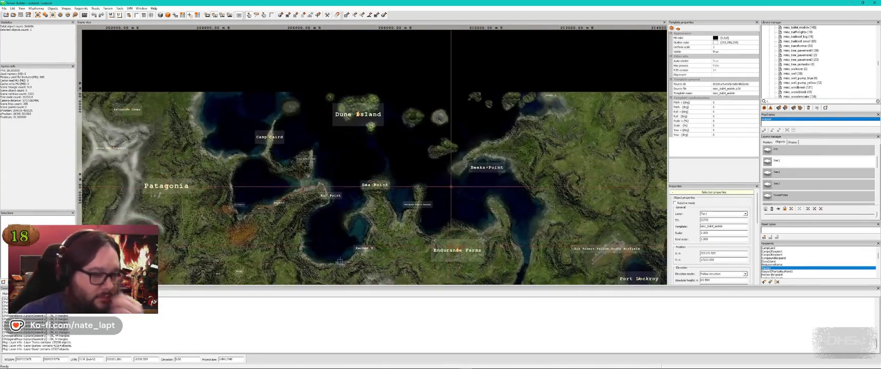
scroll(486, 164, "up", 5)
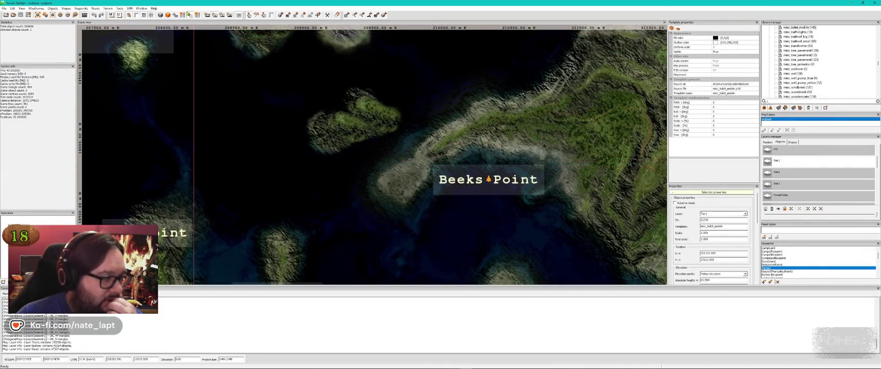
left_click(190, 15)
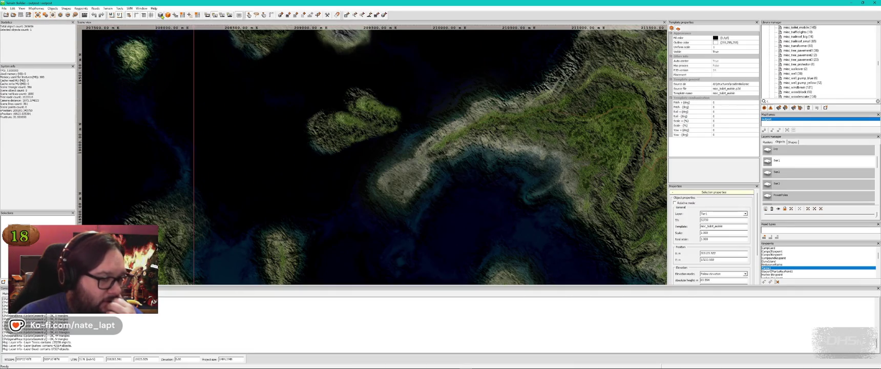
scroll(284, 135, "down", 6)
scroll(285, 135, "up", 10)
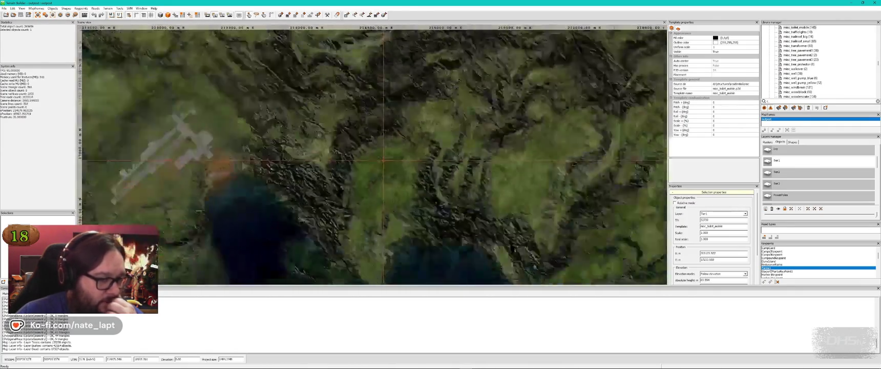
scroll(365, 152, "up", 2)
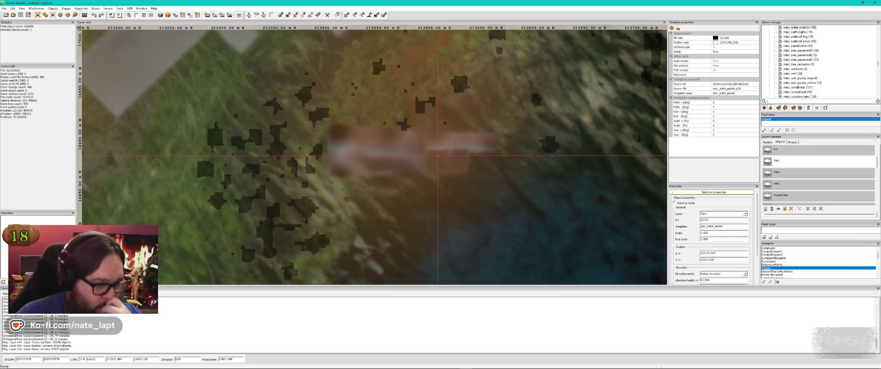
key("alt+Tab")
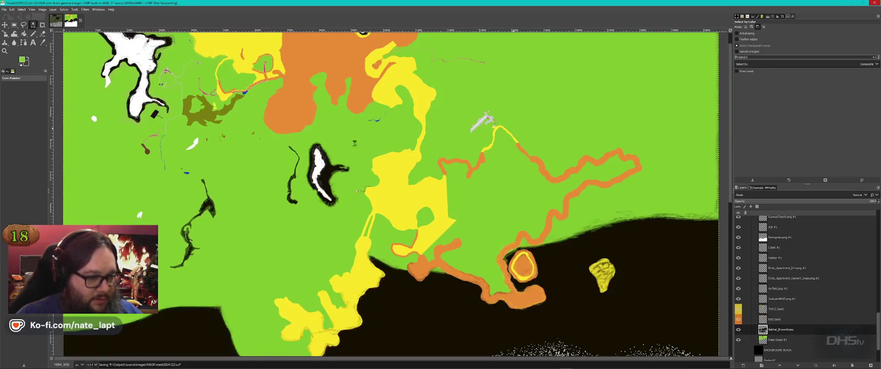
key("alt+Tab")
scroll(403, 176, "down", 2)
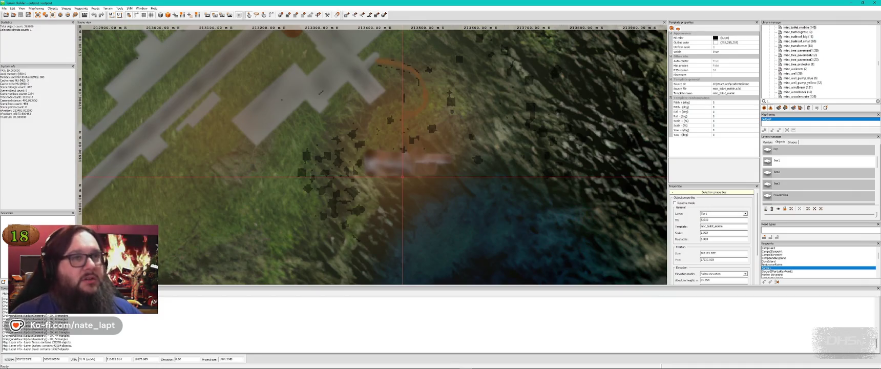
scroll(402, 175, "down", 5)
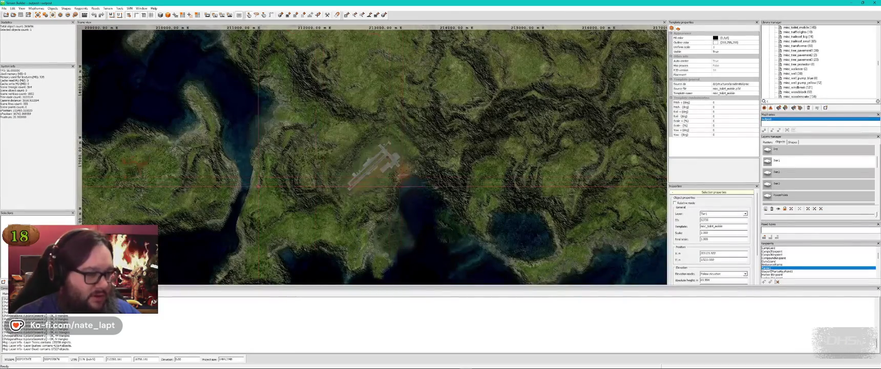
key("Left")
key("Down")
key("minus")
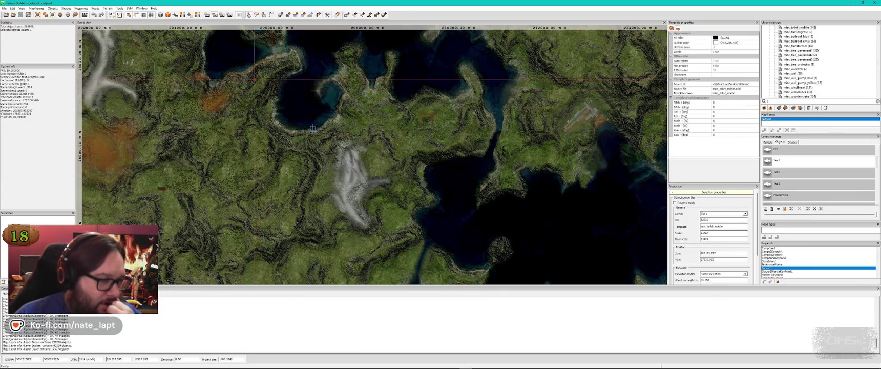
key("Left")
key("Up")
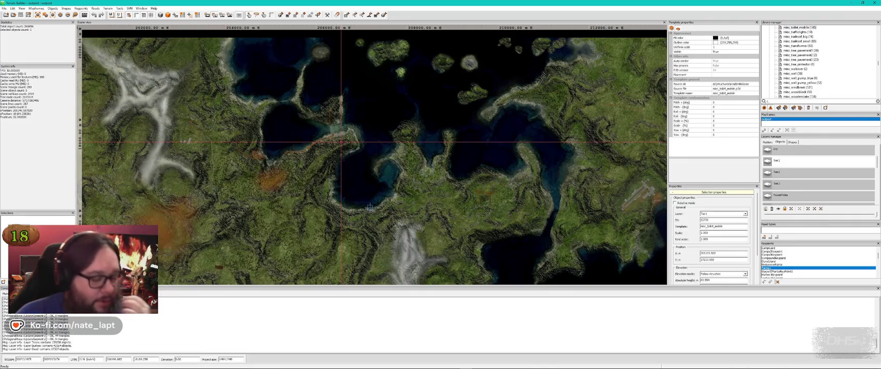
scroll(253, 126, "up", 3)
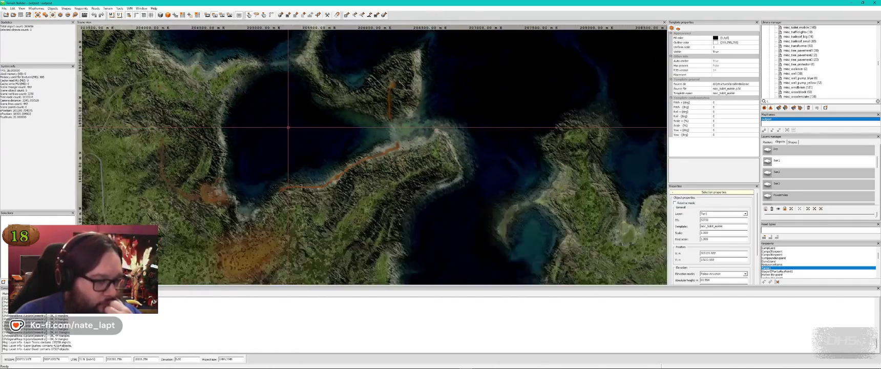
left_click_drag(253, 125, 403, 148)
scroll(403, 147, "up", 3)
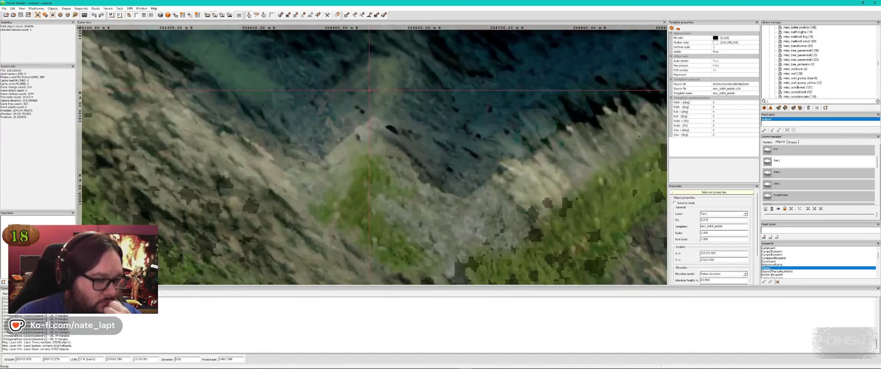
scroll(368, 90, "down", 2)
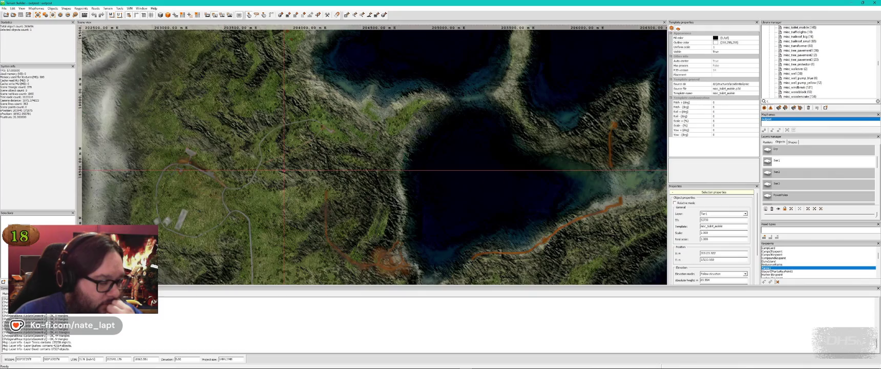
scroll(285, 170, "down", 4)
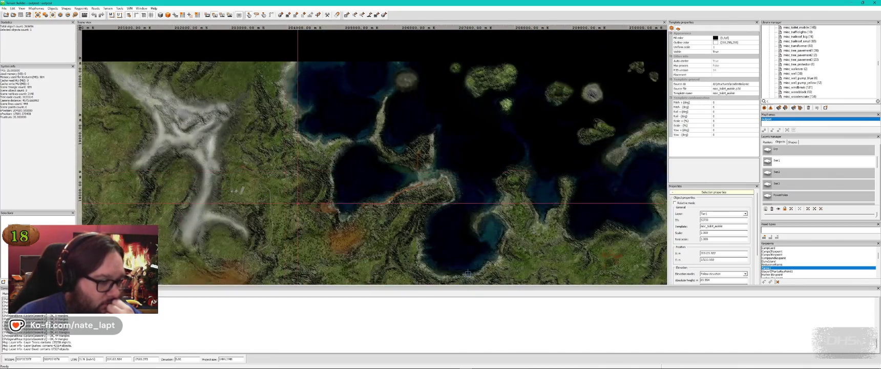
scroll(277, 199, "up", 1)
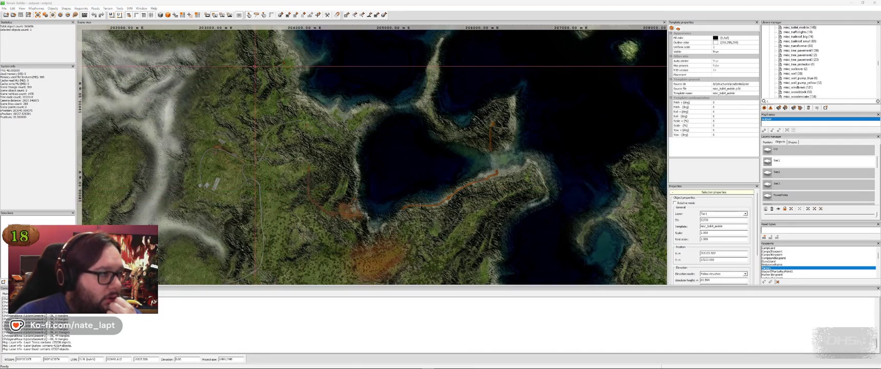
scroll(294, 178, "down", 1)
scroll(294, 178, "up", 1)
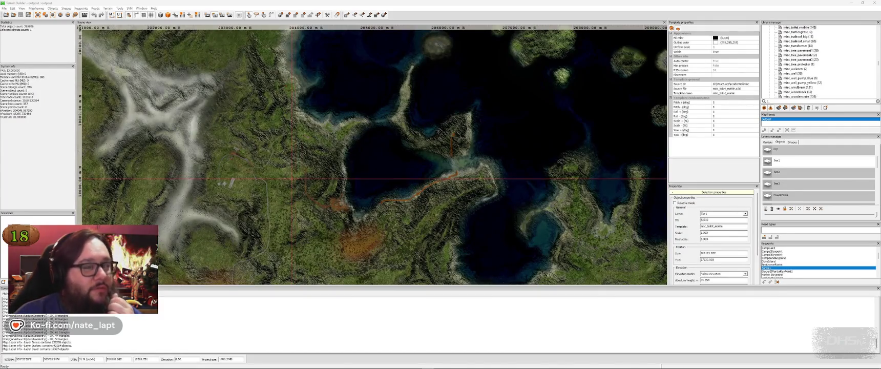
left_click_drag(292, 178, 197, 97)
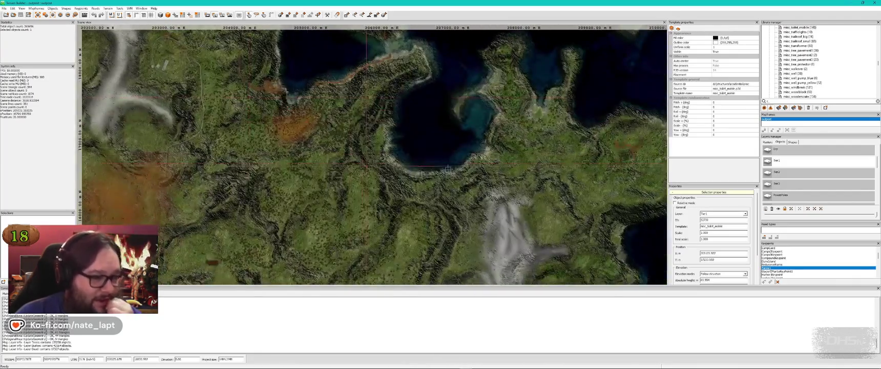
scroll(419, 168, "down", 2)
left_click_drag(419, 168, 282, 72)
scroll(282, 72, "up", 1)
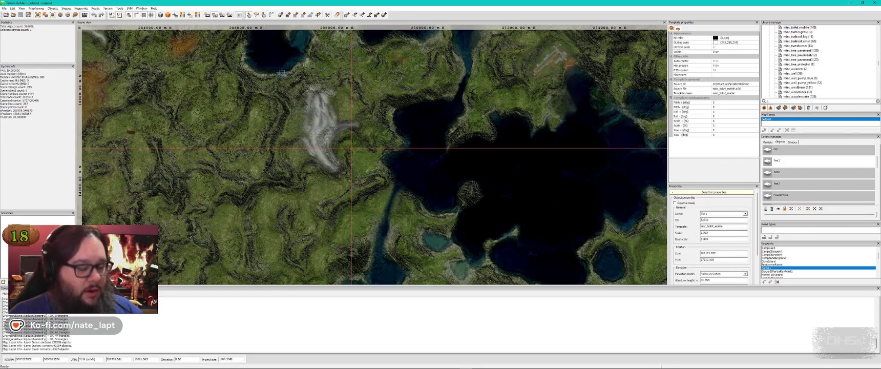
mouse_move(290, 162)
left_mouse_down()
mouse_move(449, 165)
mouse_move(397, 220)
left_mouse_up()
Step: Zoom out and drag the Scene view to inspect the whole terrain surface
scroll(397, 221, "down", 3)
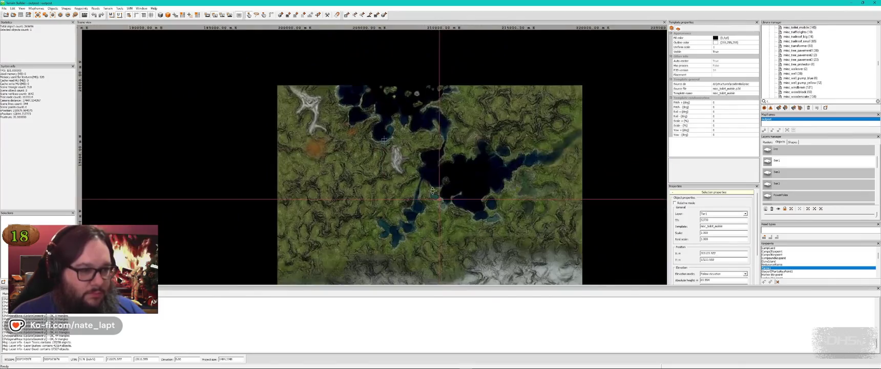
left_click_drag(437, 197, 397, 145)
scroll(398, 145, "down", 2)
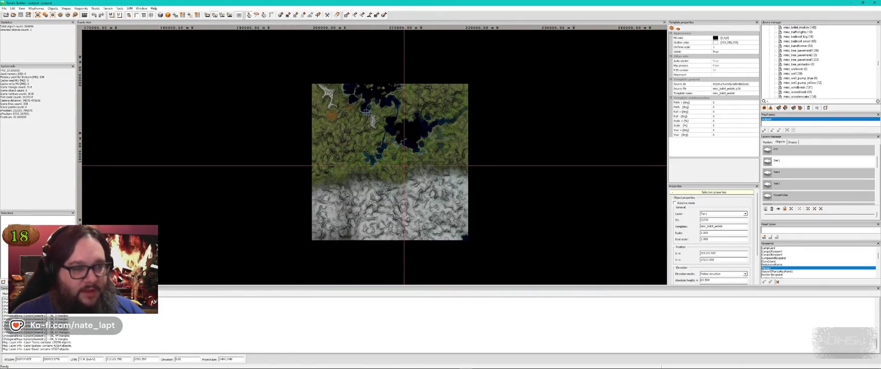
scroll(404, 165, "up", 1)
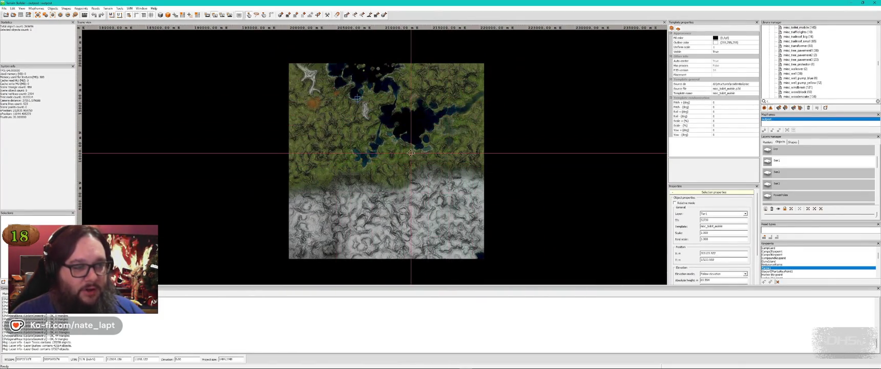
left_click_drag(411, 153, 406, 146)
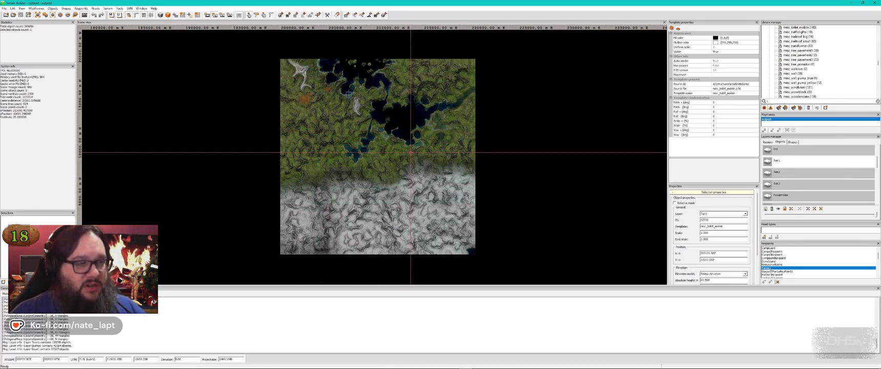
scroll(410, 152, "up", 8)
scroll(473, 183, "down", 4)
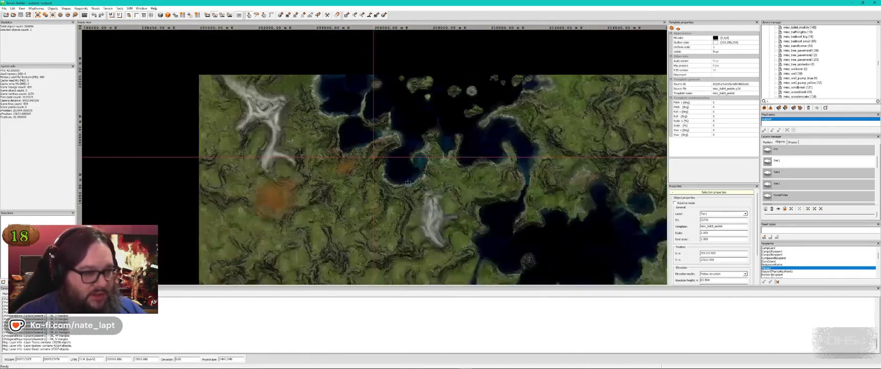
scroll(359, 139, "up", 2)
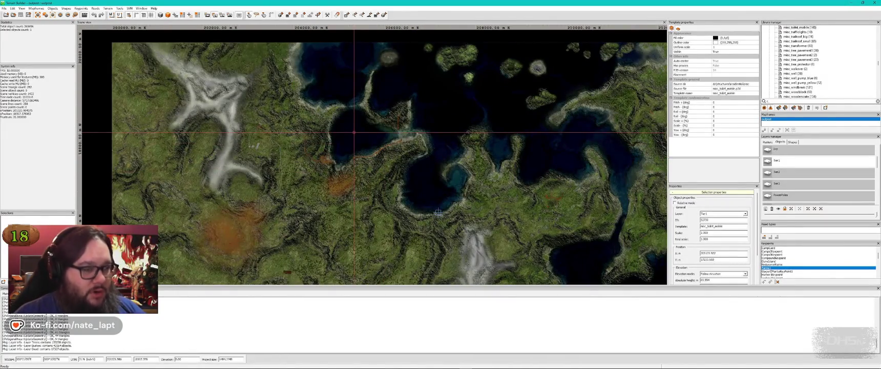
scroll(353, 132, "up", 3)
scroll(333, 126, "down", 3)
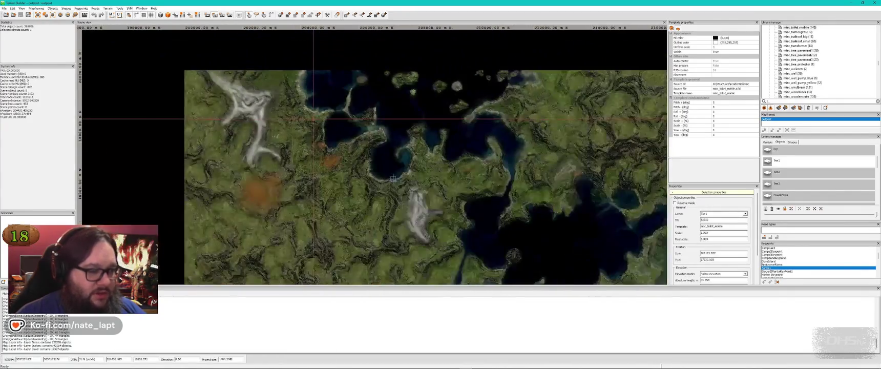
scroll(313, 117, "up", 4)
scroll(313, 118, "up", 2)
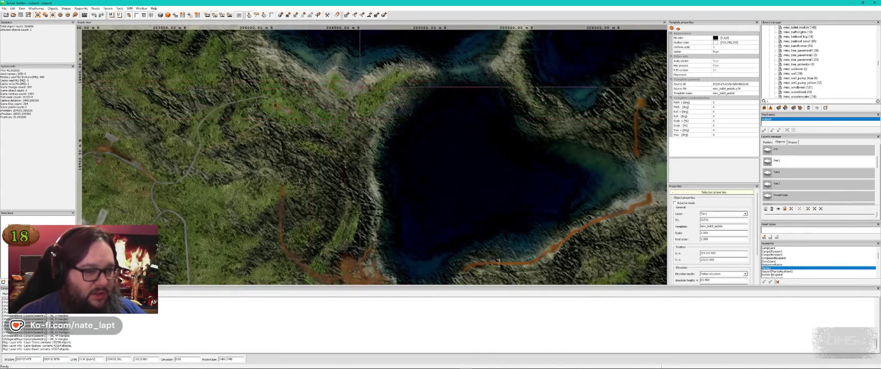
scroll(413, 140, "up", 1)
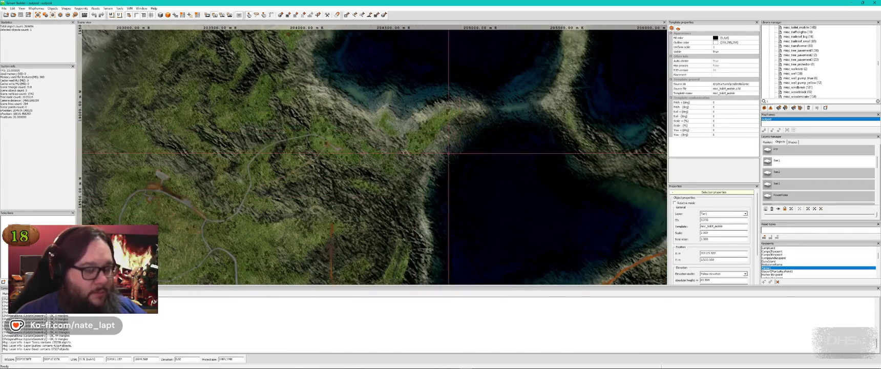
scroll(407, 134, "down", 2)
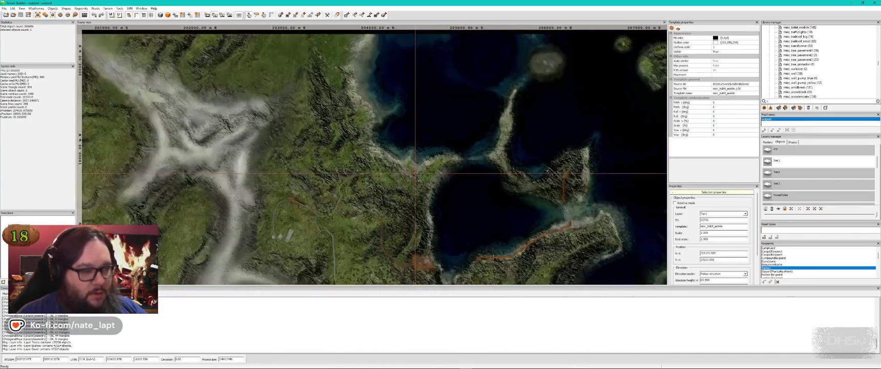
scroll(399, 146, "down", 2)
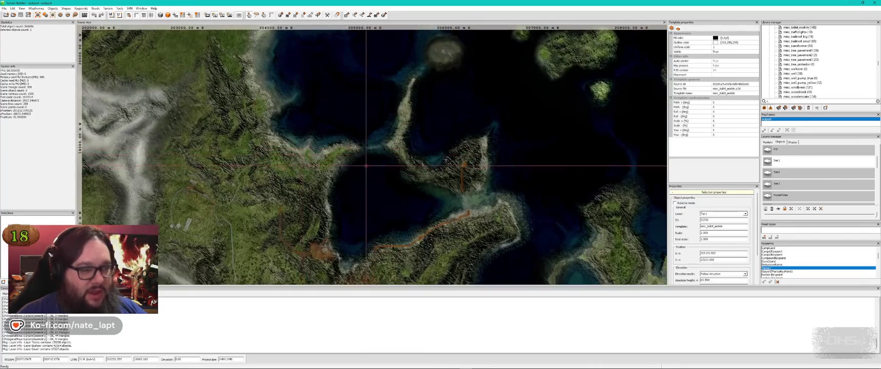
scroll(366, 166, "down", 2)
scroll(366, 167, "up", 3)
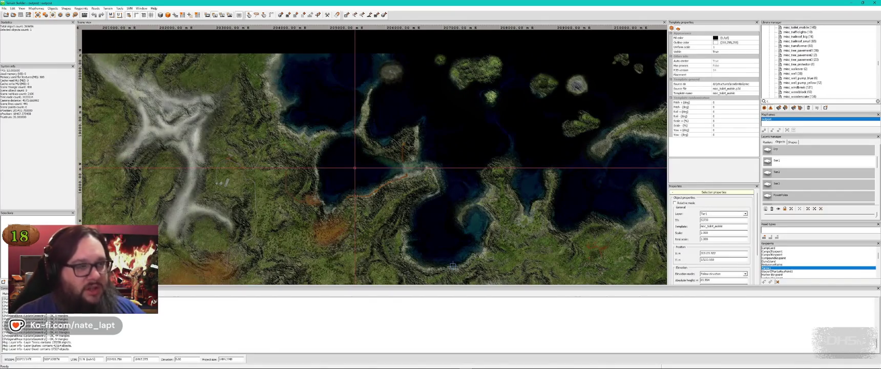
scroll(210, 132, "down", 2)
scroll(276, 118, "up", 4)
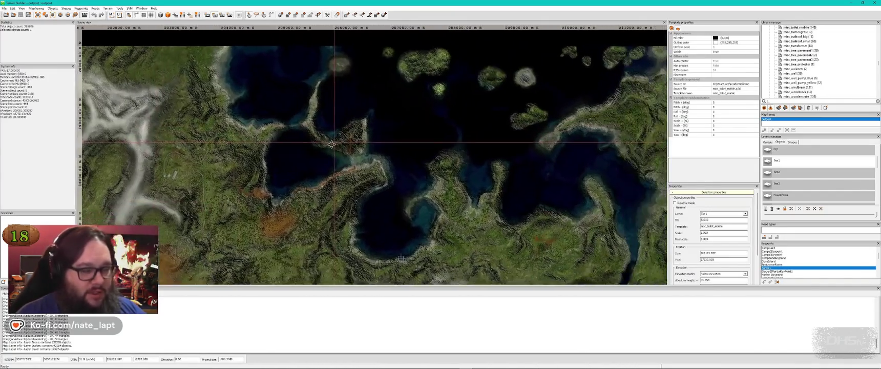
scroll(276, 117, "up", 3)
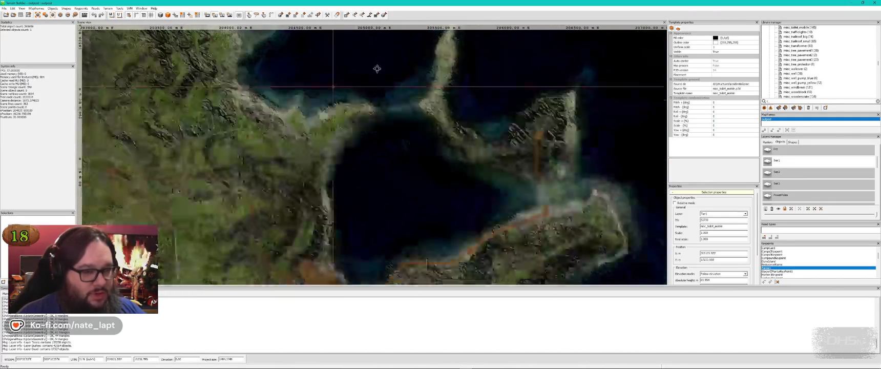
Step: Pan along the lake shore with the arrow keys, then Alt+Tab to GIMP
key("Left")
key("Left")
key("Down")
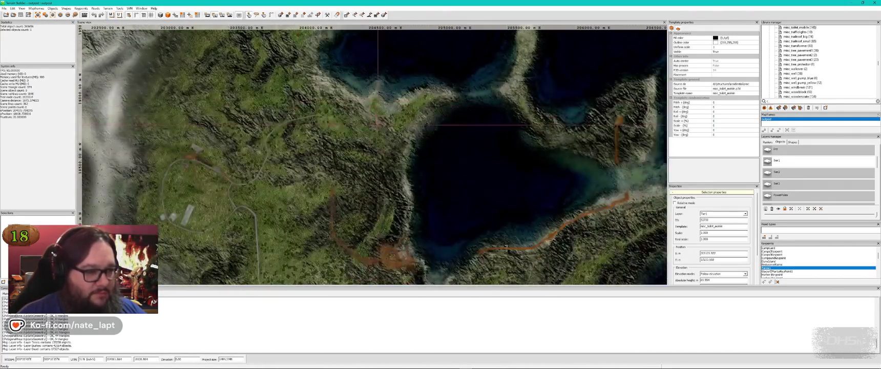
key("alt+Tab")
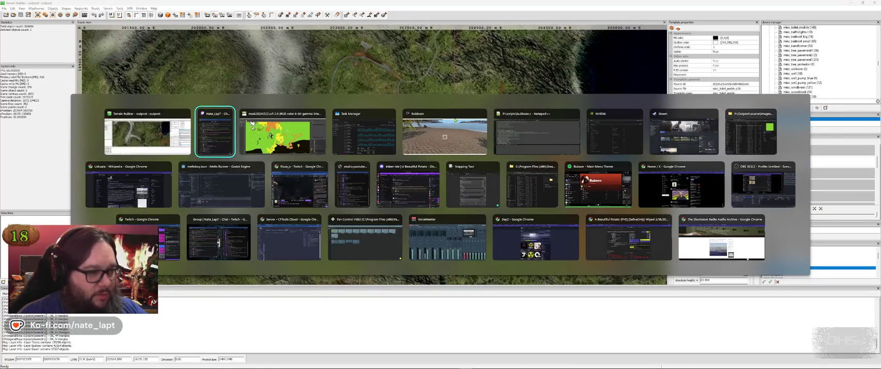
key("alt+Tab")
Step: Zoom into the mask's airfield area to inspect it, then Alt+Tab toward Terrain Builder
scroll(435, 153, "down", 3)
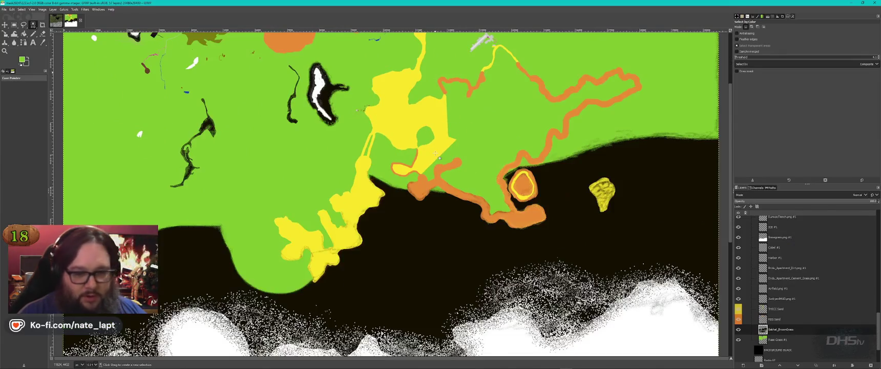
scroll(573, 209, "up", 4)
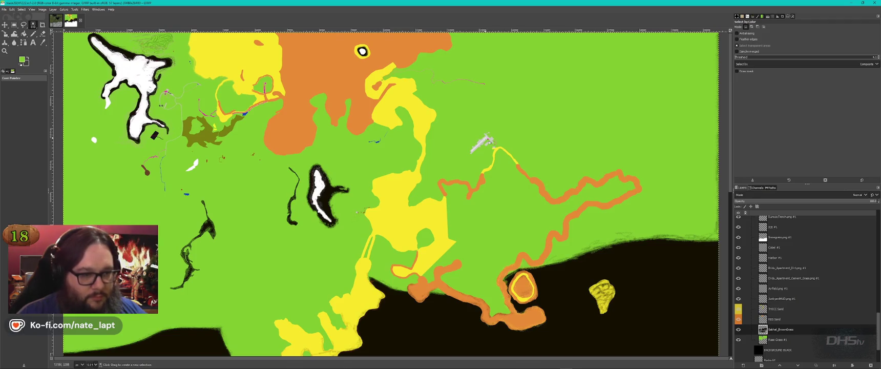
scroll(500, 149, "down", 3)
scroll(499, 149, "up", 3)
scroll(500, 149, "up", 8, "ctrl")
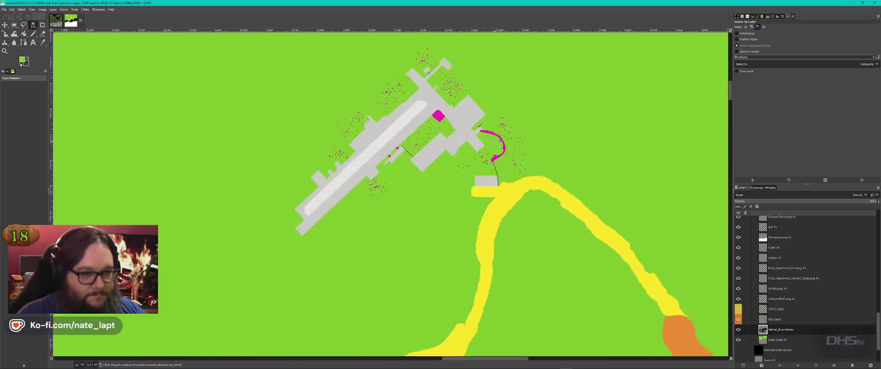
scroll(500, 149, "down", 10)
scroll(505, 172, "up", 6)
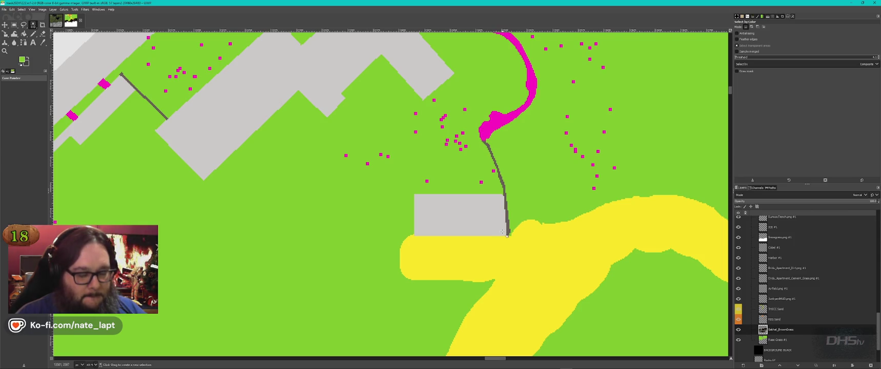
scroll(503, 231, "up", 3, "ctrl")
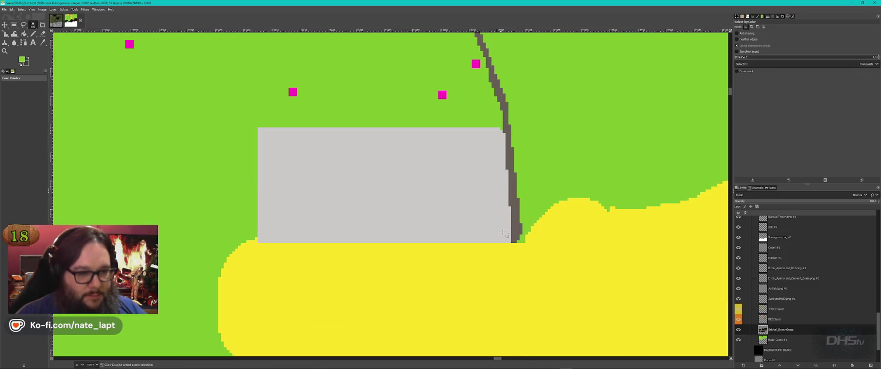
scroll(562, 191, "down", 2, "ctrl")
scroll(562, 190, "up", 2, "ctrl")
scroll(562, 190, "down", 3, "ctrl")
scroll(561, 191, "up", 1, "ctrl")
key("alt+Tab")
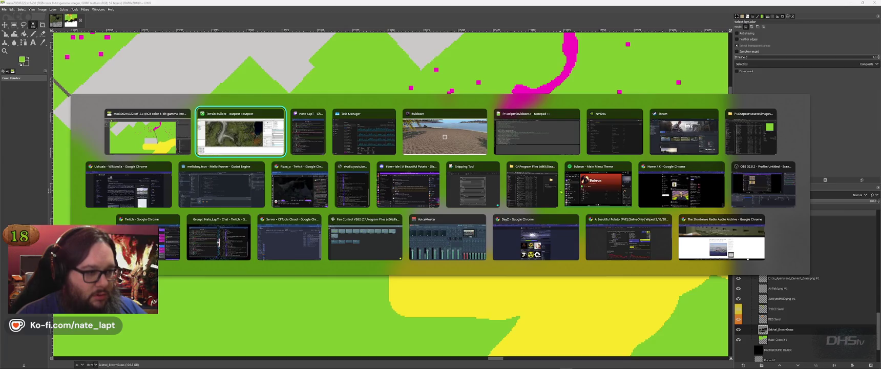
Step: Zoom the runway close-up out and back in, then bring up the window switcher
scroll(284, 179, "down", 6)
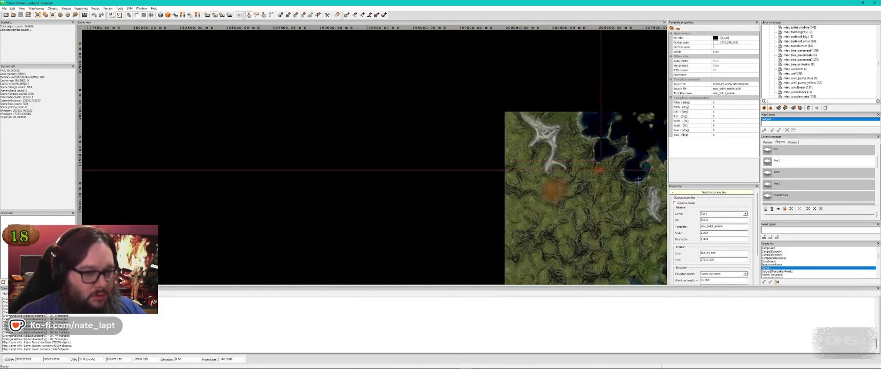
scroll(284, 179, "up", 10)
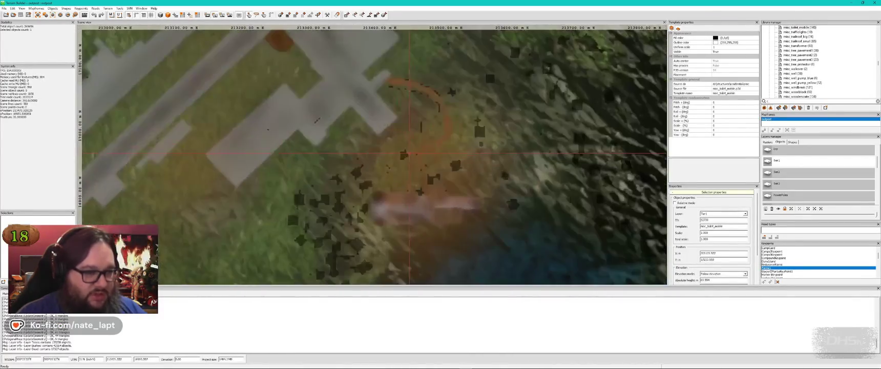
scroll(439, 185, "up", 4)
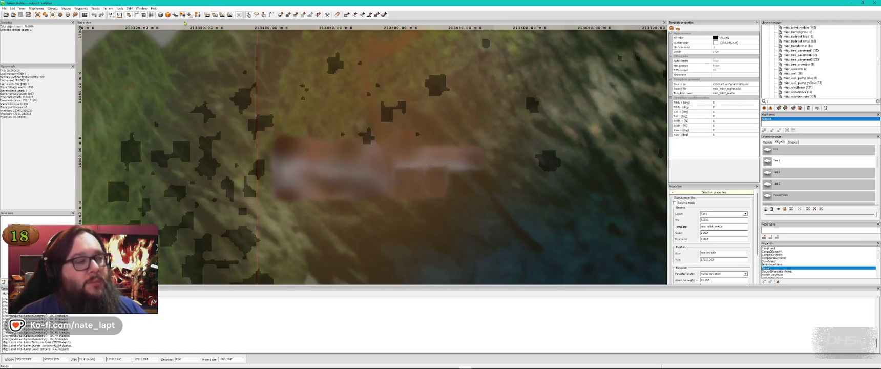
key("alt+Tab")
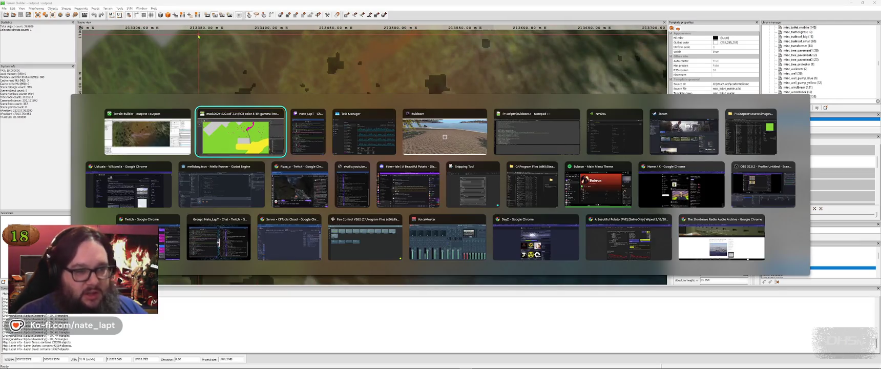
Step: Bring GIMP forward and switch to the Satmap satellite image
key("Tab")
key("Tab")
key("Tab")
key("shift+Tab")
key("shift+Tab")
key("shift+Tab")
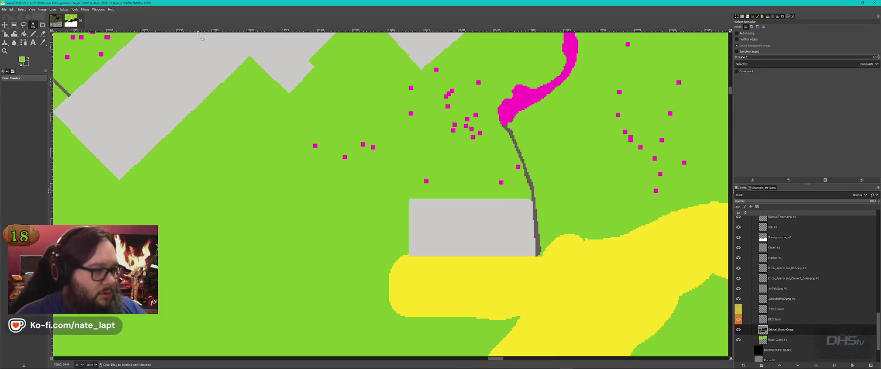
key("alt+Tab")
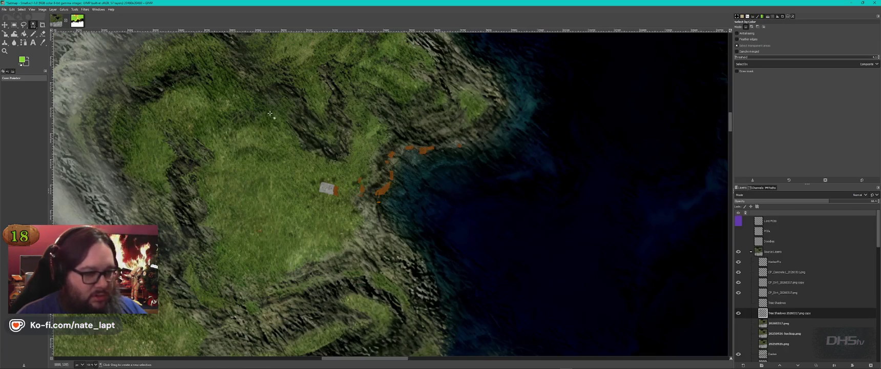
Step: Select the grey paved patch in Satmap by colour, then return to the mask image
scroll(367, 187, "down", 2, "ctrl")
scroll(367, 187, "down", 3, "ctrl")
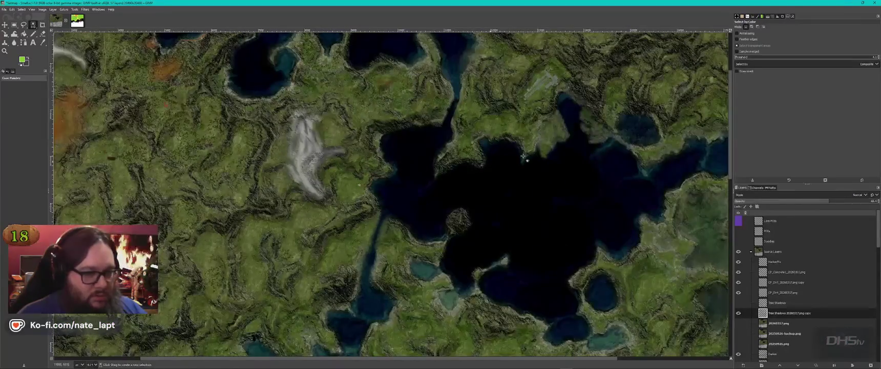
scroll(430, 212, "up", 8)
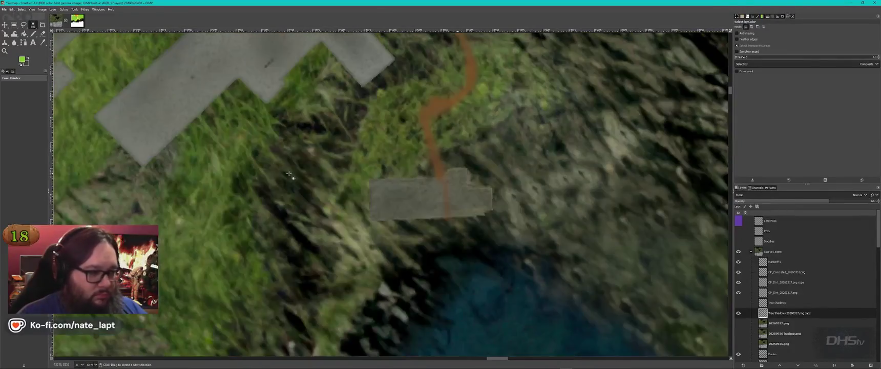
scroll(430, 211, "up", 3, "ctrl")
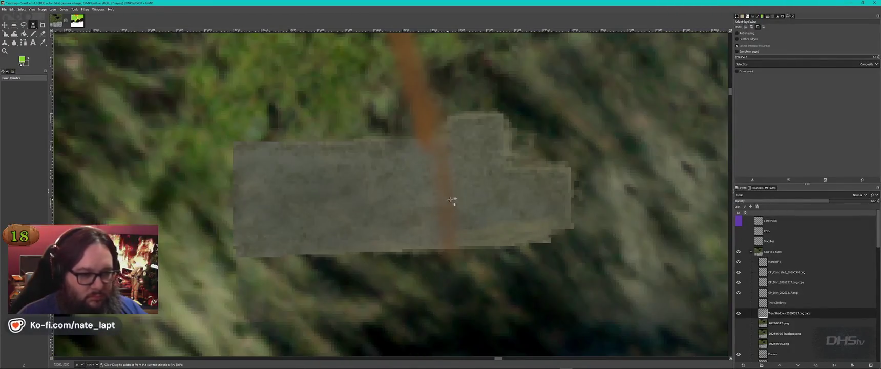
left_click(517, 190)
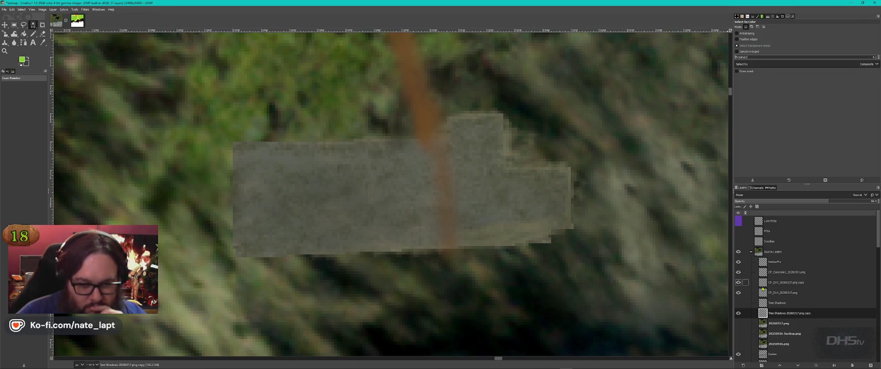
key("ctrl+Tab")
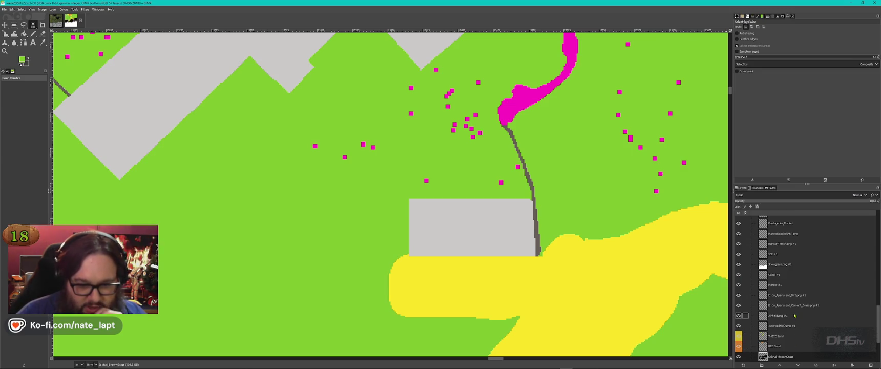
Step: Toggle the Airfield layer off and on to check its grey areas
left_click(739, 316)
left_click(738, 316)
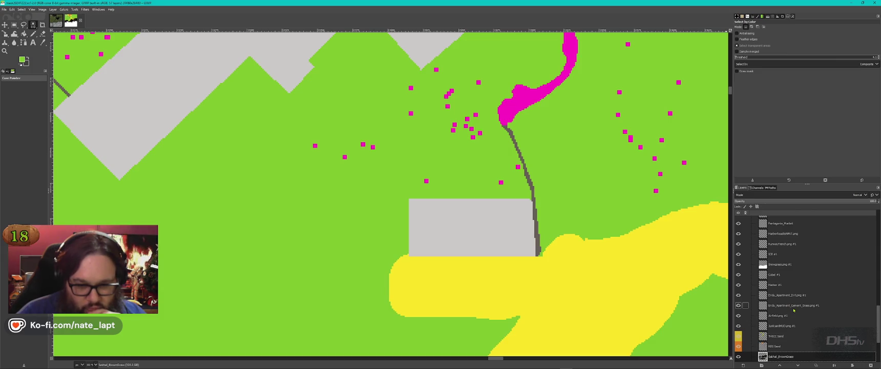
scroll(793, 310, "up", 2)
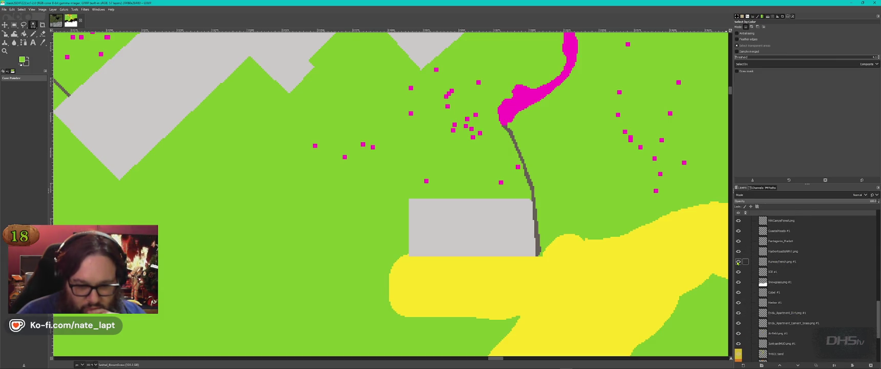
scroll(738, 262, "up", 2)
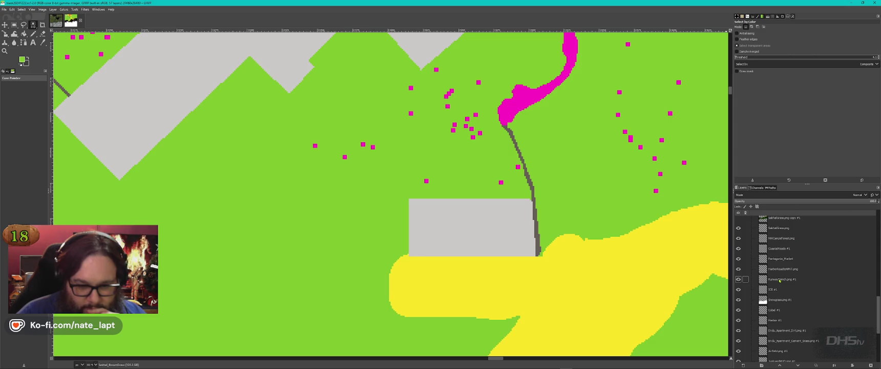
scroll(779, 280, "up", 2)
scroll(779, 280, "up", 4)
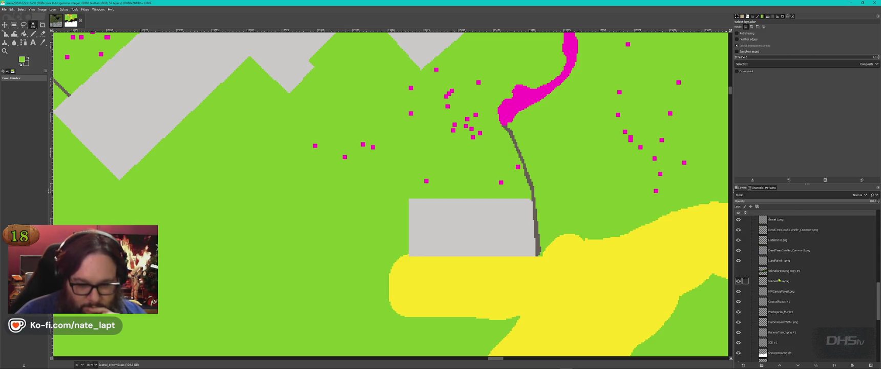
scroll(773, 270, "up", 5)
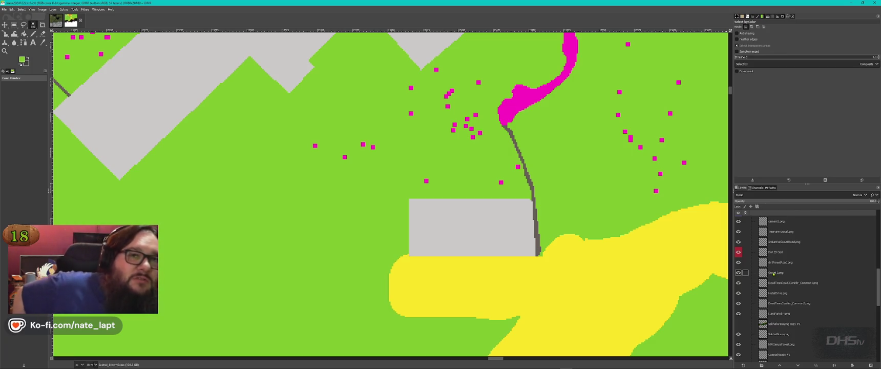
scroll(773, 273, "up", 5)
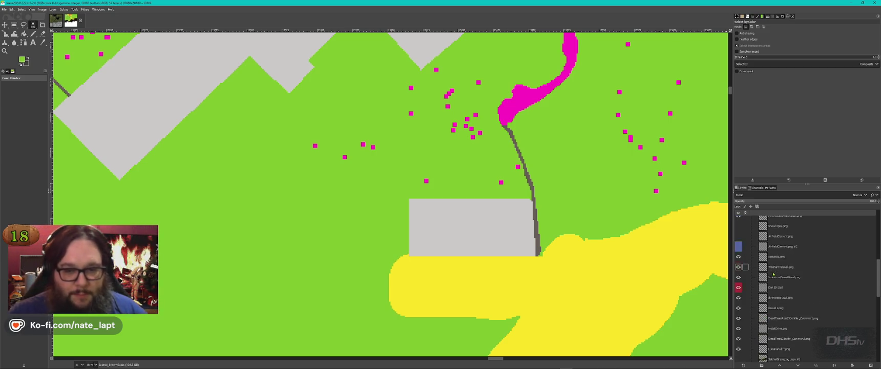
Step: Compare the cement area with AirfieldCement.png #2 on and off, leaving it hidden
left_click(738, 264)
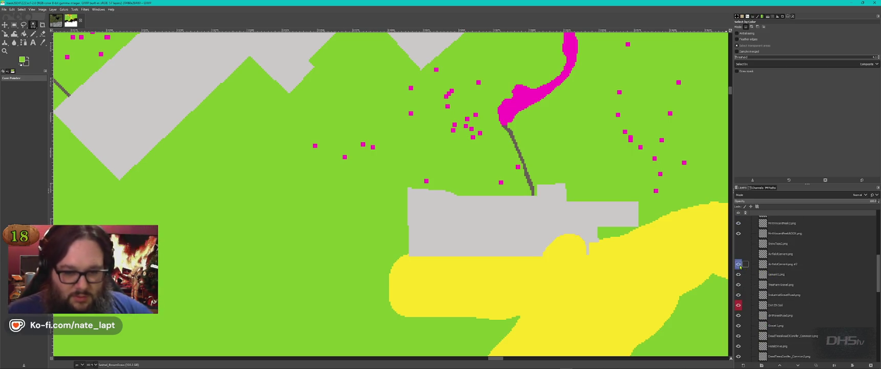
left_click(738, 264)
left_click(739, 264)
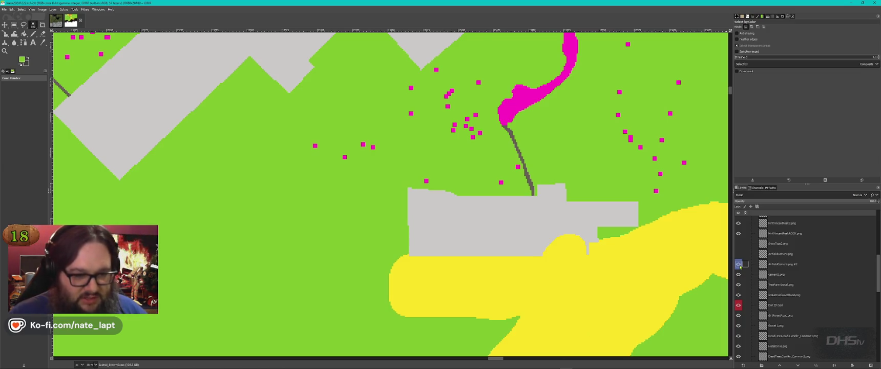
left_click(739, 264)
left_click(738, 265)
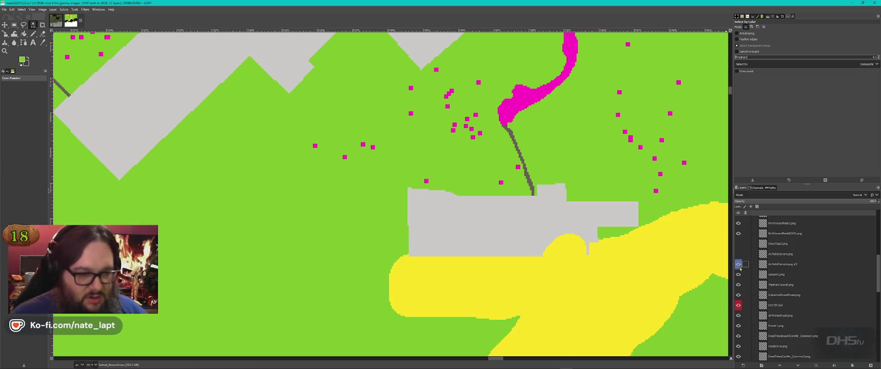
scroll(582, 240, "down", 4)
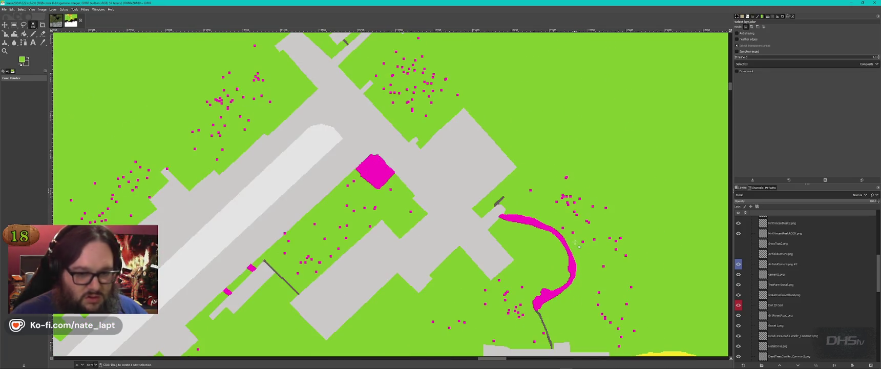
left_click(738, 264)
left_click(738, 264)
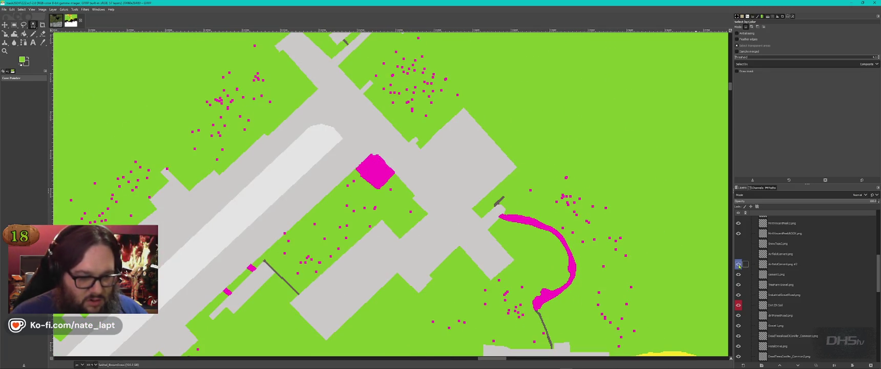
scroll(389, 194, "down", 5)
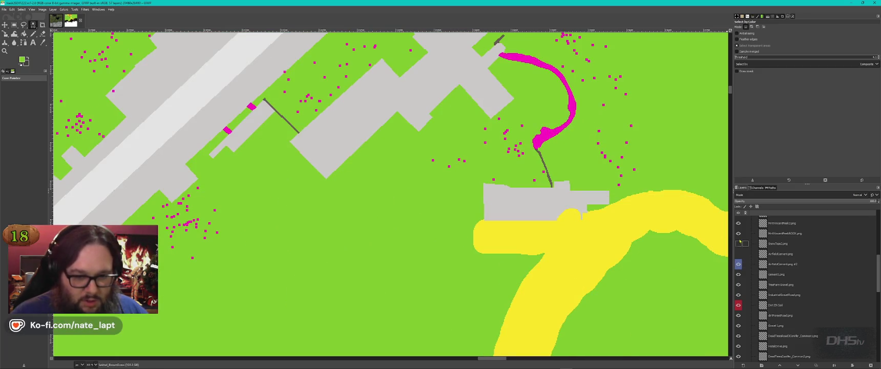
left_click(738, 264)
scroll(791, 297, "down", 15)
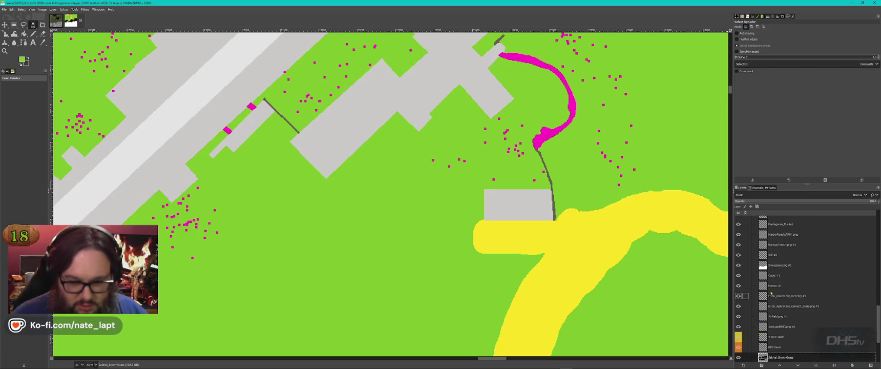
Step: Check Harbor #1 against the patch by the road and make it the active layer
left_click(738, 285)
left_click(738, 285)
left_click(773, 288)
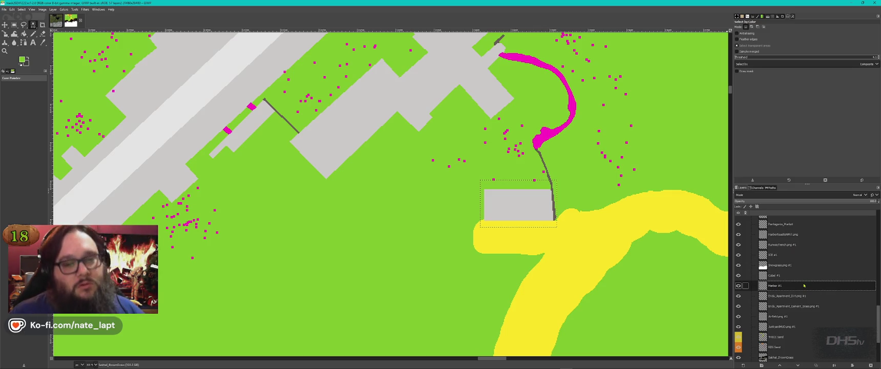
scroll(514, 276, "down", 2)
scroll(514, 277, "down", 5)
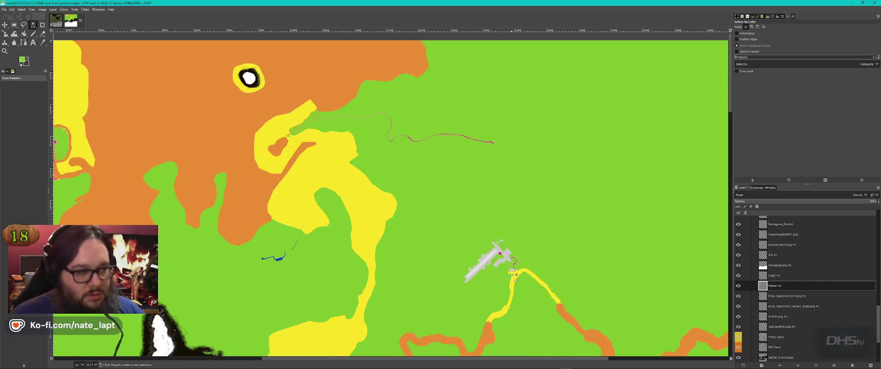
scroll(507, 279, "up", 8)
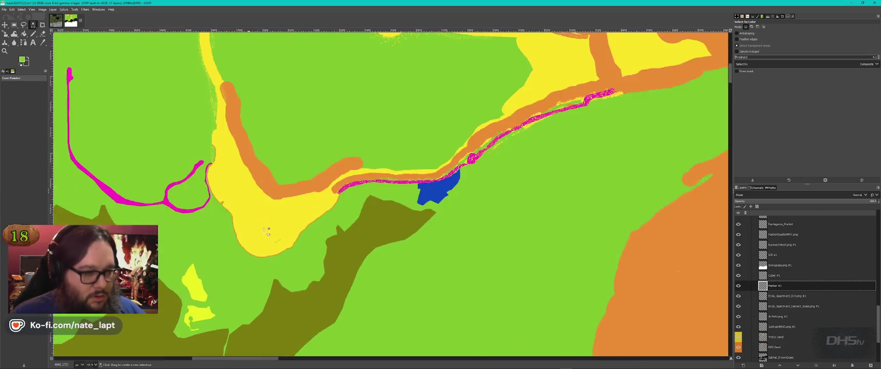
scroll(414, 187, "down", 4)
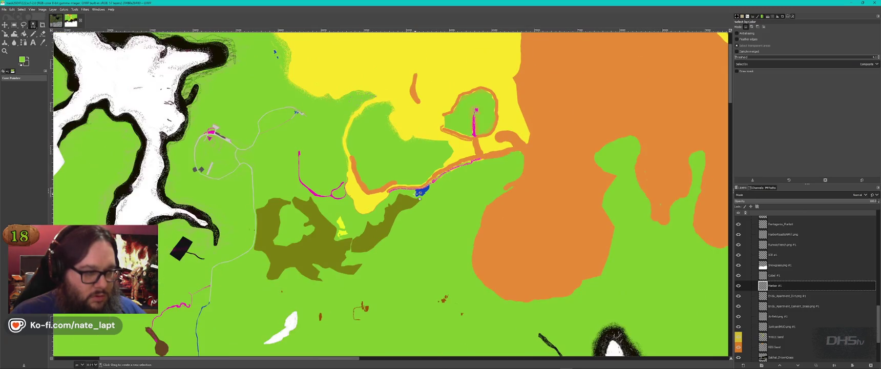
scroll(398, 226, "up", 6)
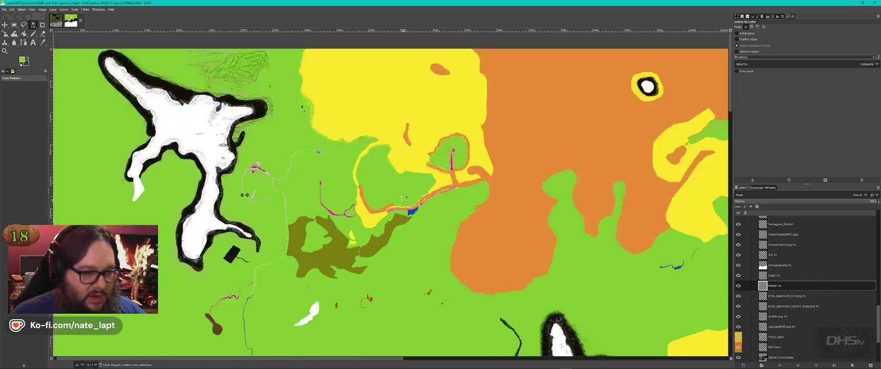
scroll(404, 203, "down", 2)
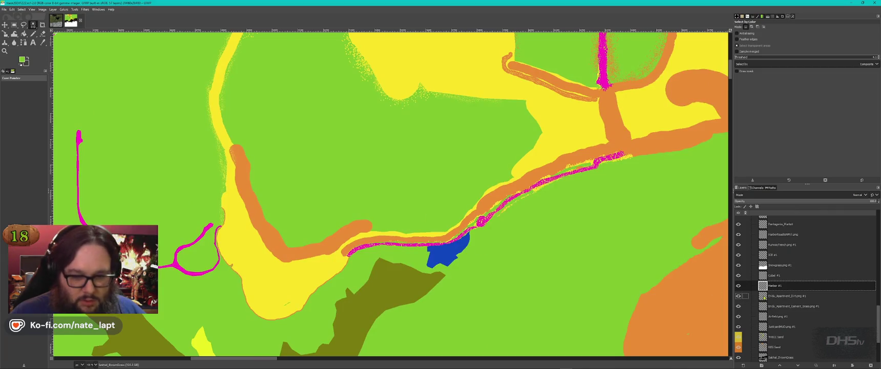
left_click(738, 285)
scroll(354, 187, "down", 5)
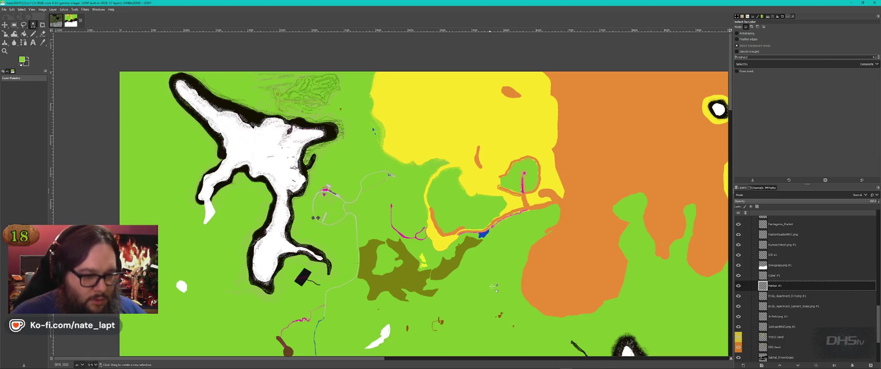
scroll(493, 287, "down", 5)
scroll(493, 287, "up", 3)
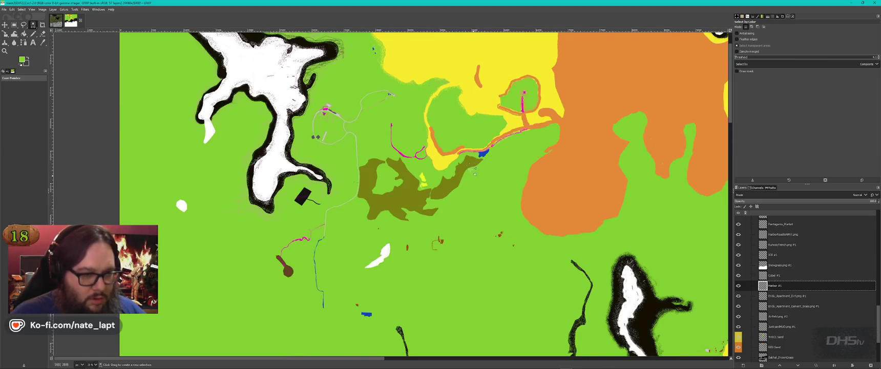
scroll(476, 174, "up", 2)
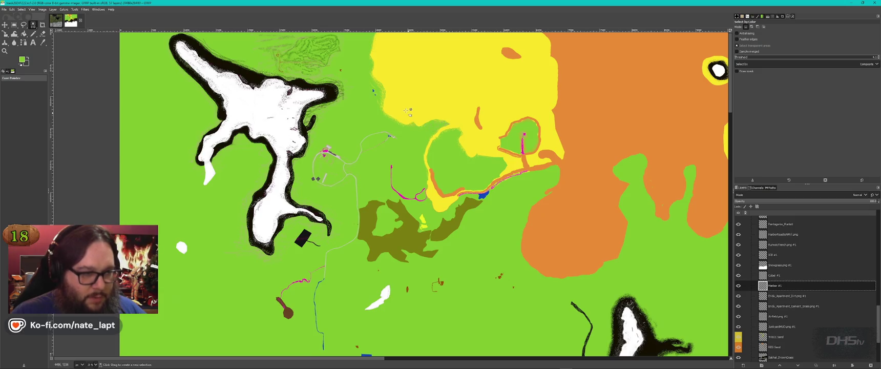
scroll(475, 165, "up", 3)
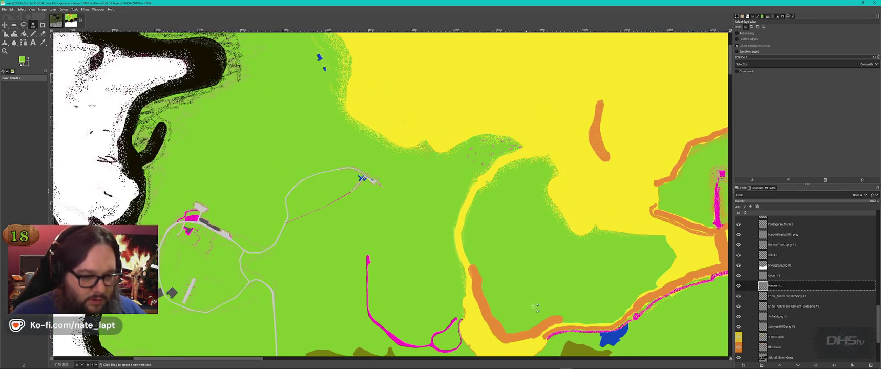
scroll(563, 316, "down", 5)
scroll(563, 316, "right", 5)
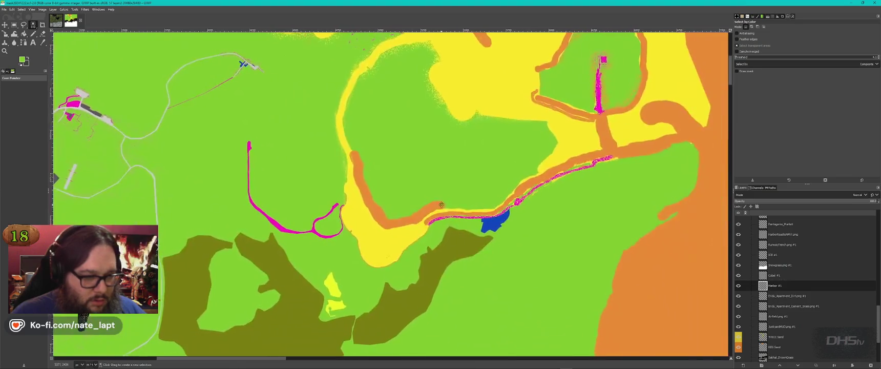
scroll(493, 222, "up", 2)
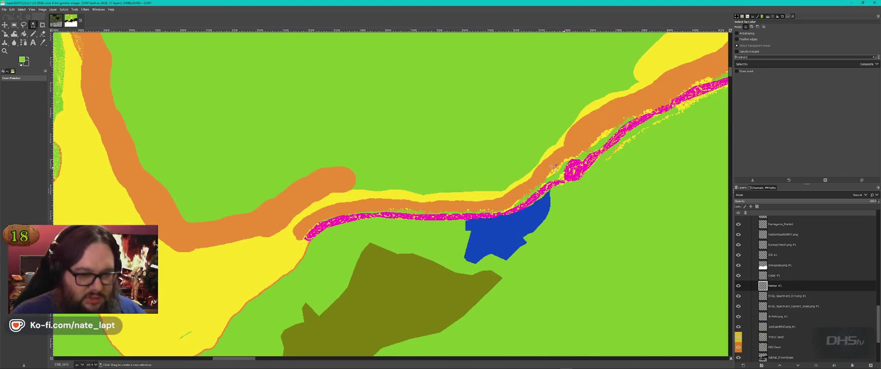
scroll(539, 202, "down", 3)
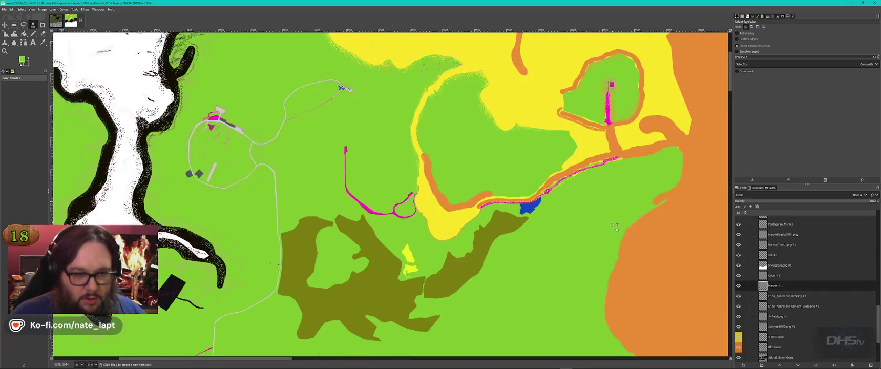
scroll(269, 233, "up", 2)
scroll(270, 233, "down", 4)
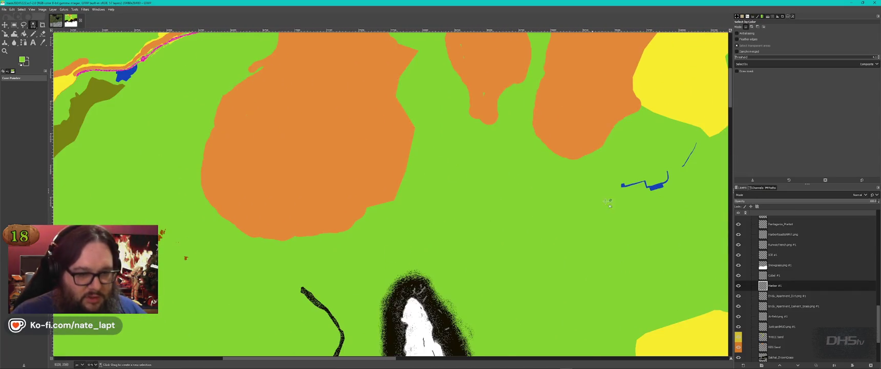
scroll(319, 217, "right", 6)
scroll(320, 217, "down", 3)
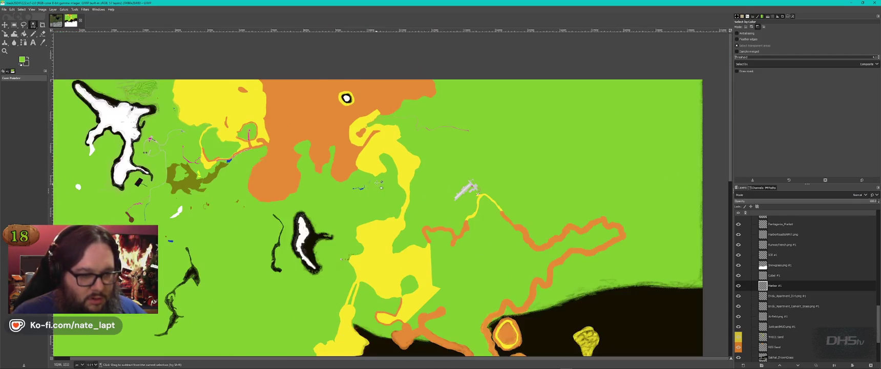
scroll(332, 188, "left", 5)
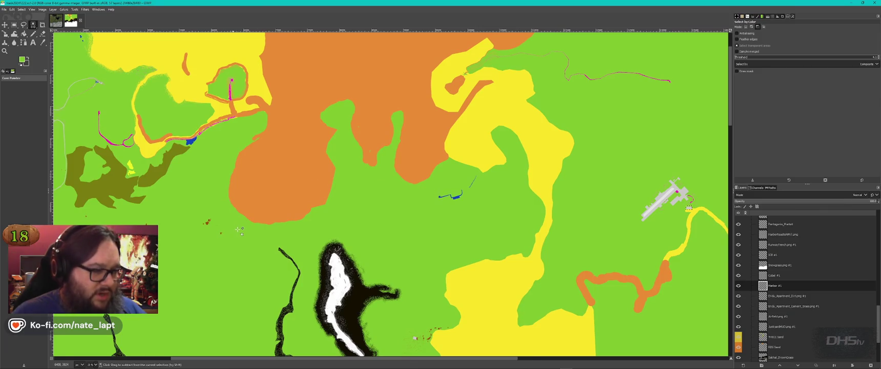
scroll(235, 224, "up", 2)
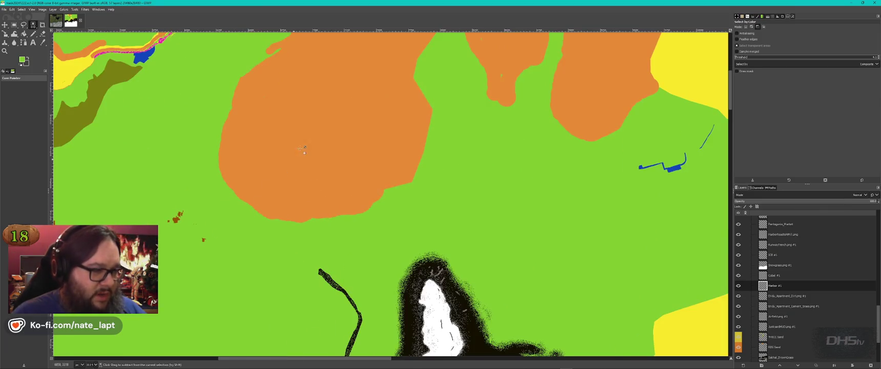
Step: Compare the mask with Harbor #1 shown and hidden, leaving its grey rectangle off
left_click(738, 286)
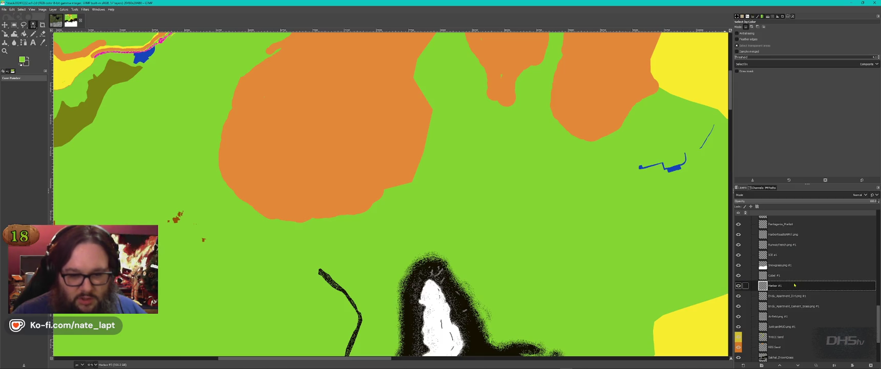
scroll(625, 212, "down", 4)
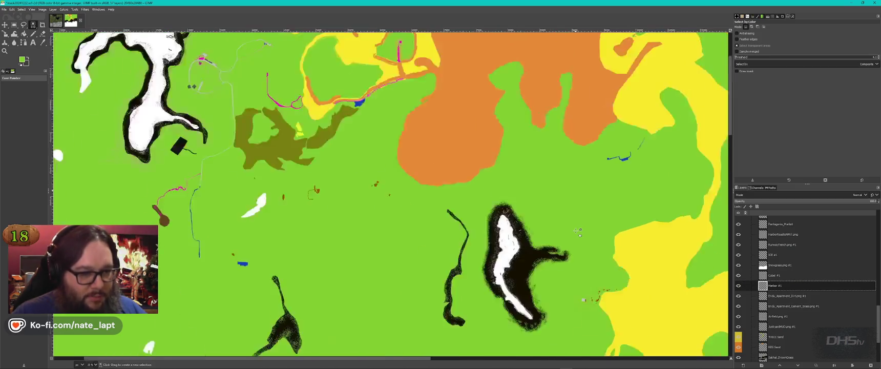
scroll(474, 189, "up", 4)
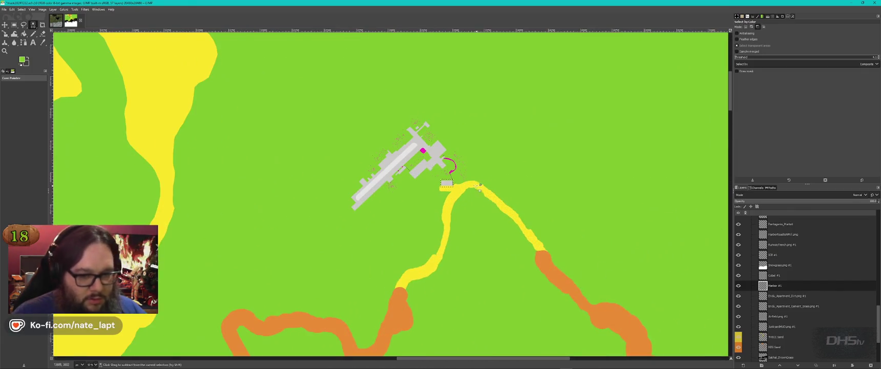
scroll(475, 186, "down", 4)
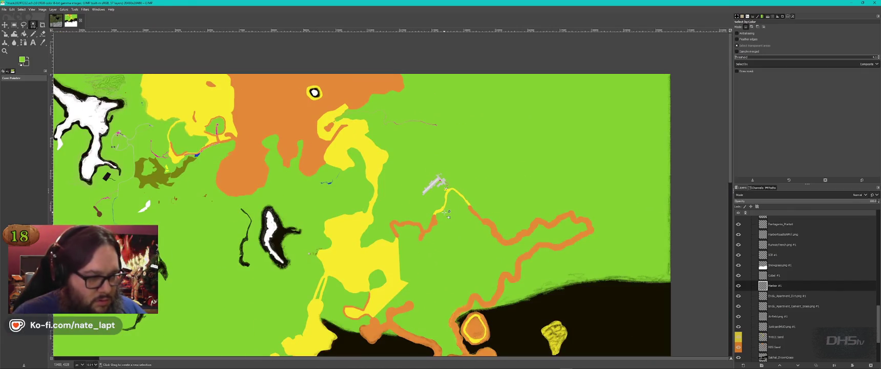
scroll(444, 197, "up", 6)
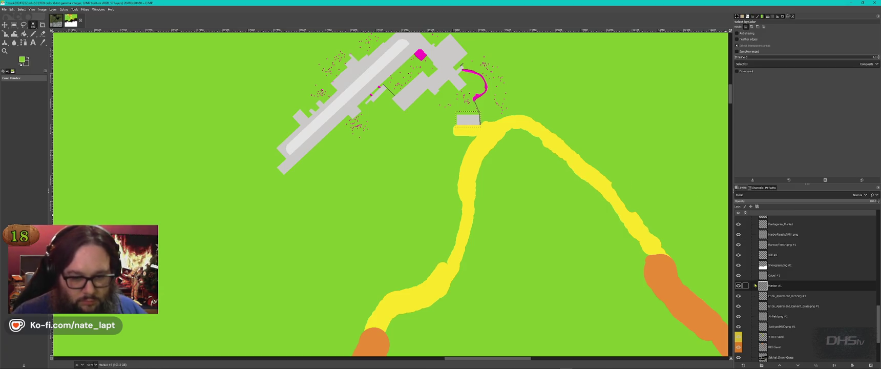
left_click(738, 285)
left_click(737, 286)
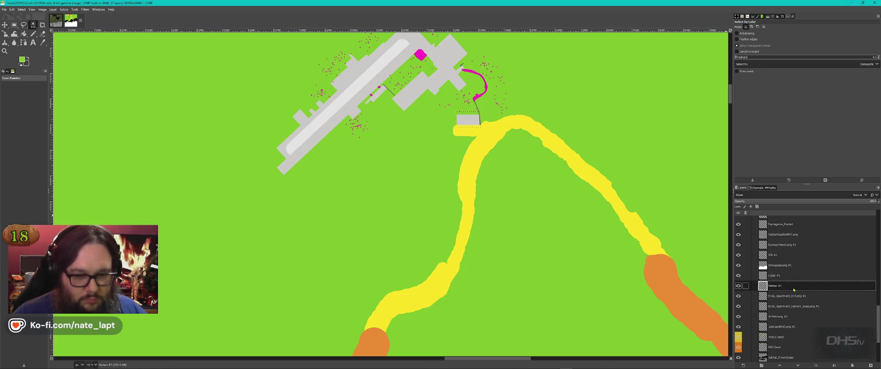
left_click(738, 285)
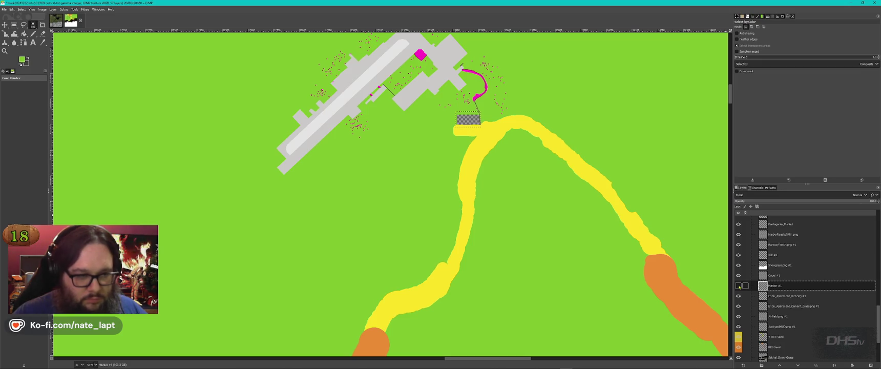
scroll(389, 233, "down", 5)
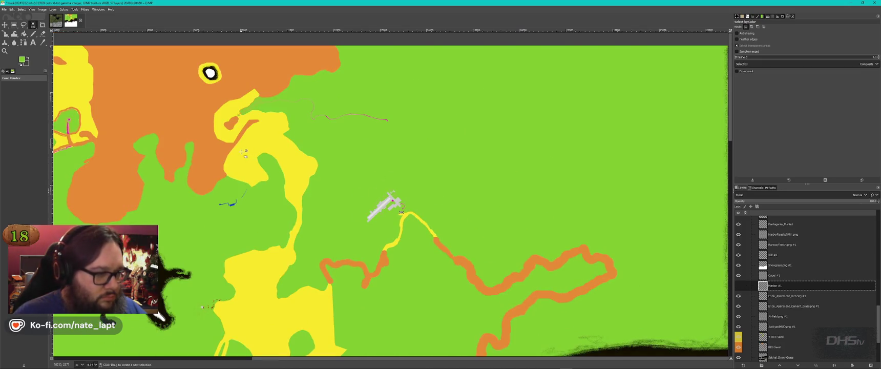
scroll(246, 152, "up", 4)
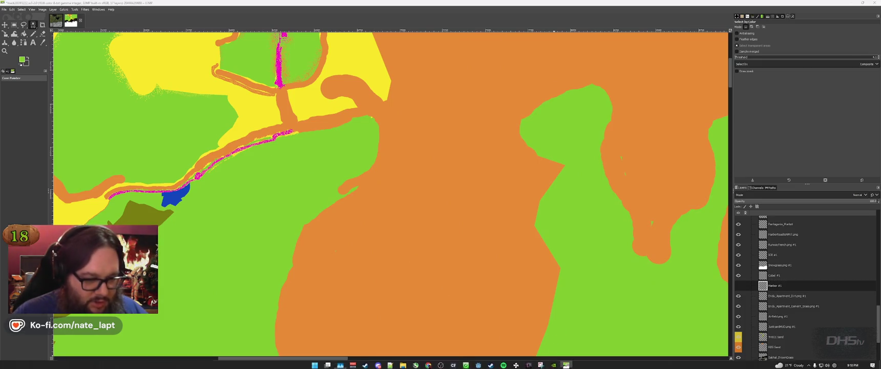
Step: Play the Deerisle Soundtrack album in Spotify, then minimize Spotify
left_click(314, 363)
left_click(504, 363)
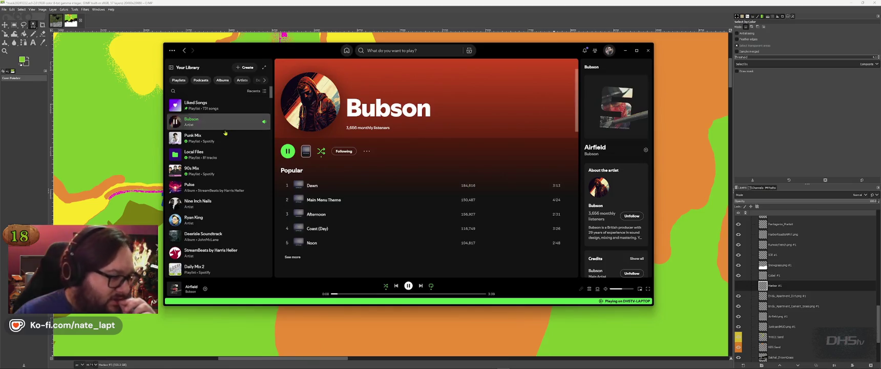
scroll(210, 204, "down", 2)
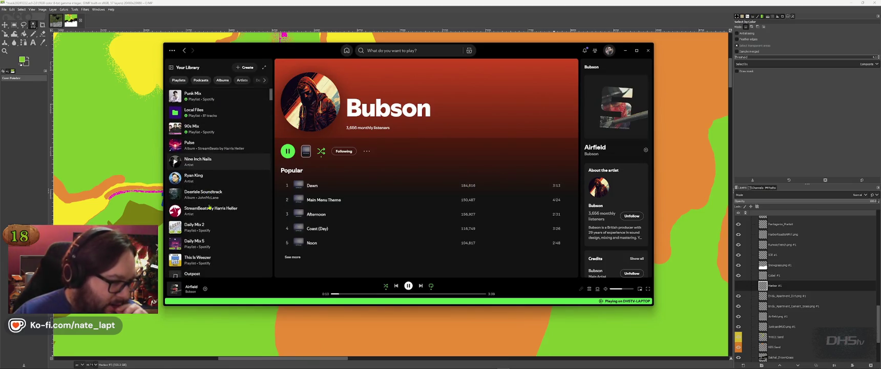
left_click(205, 183)
left_click(287, 151)
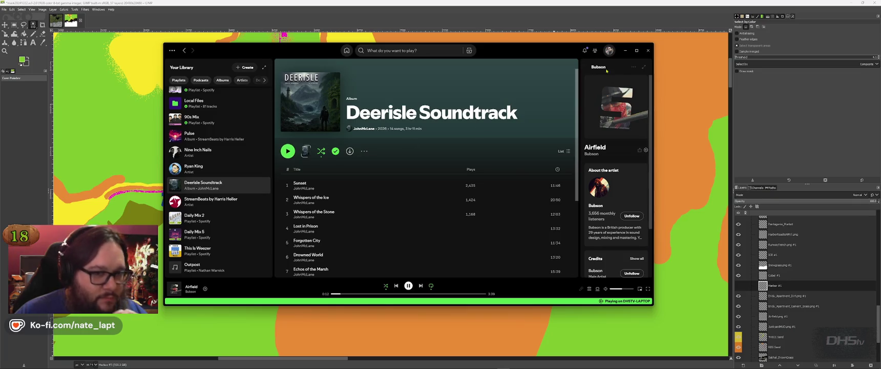
left_click(625, 51)
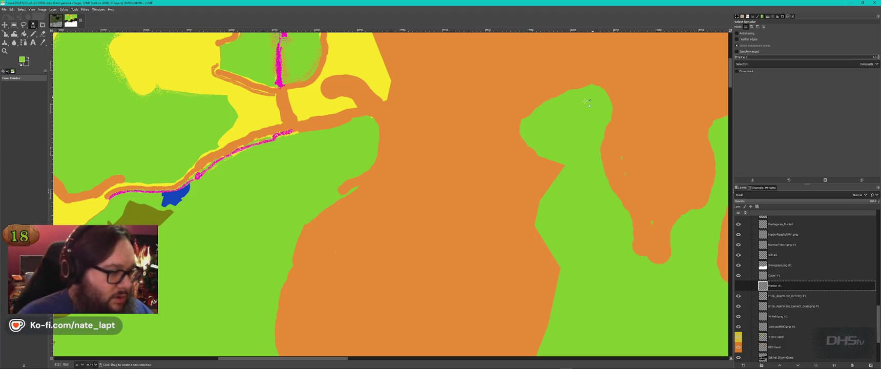
Step: Leave the GIMP mask unchanged and switch back to Terrain Builder
scroll(318, 148, "down", 2)
scroll(297, 164, "up", 4)
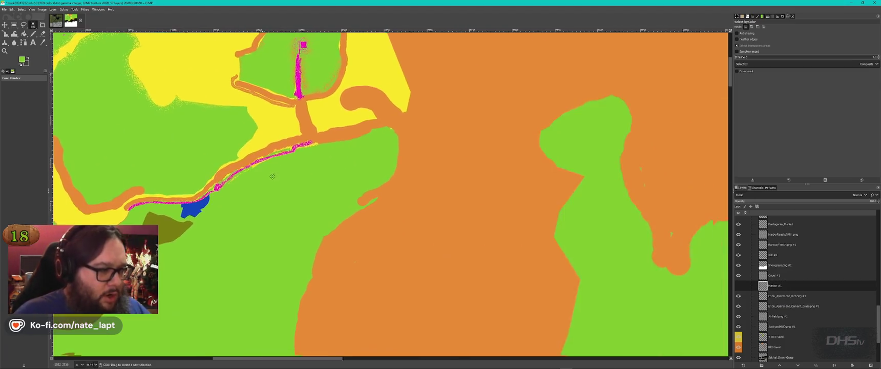
scroll(274, 176, "down", 2)
scroll(274, 176, "down", 5)
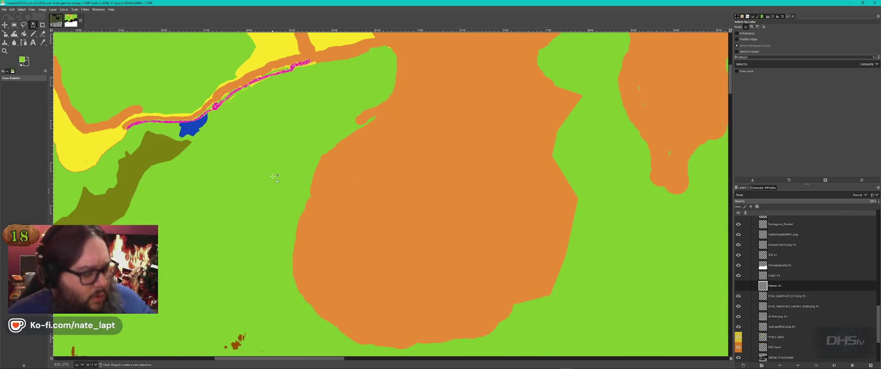
key("alt+Tab")
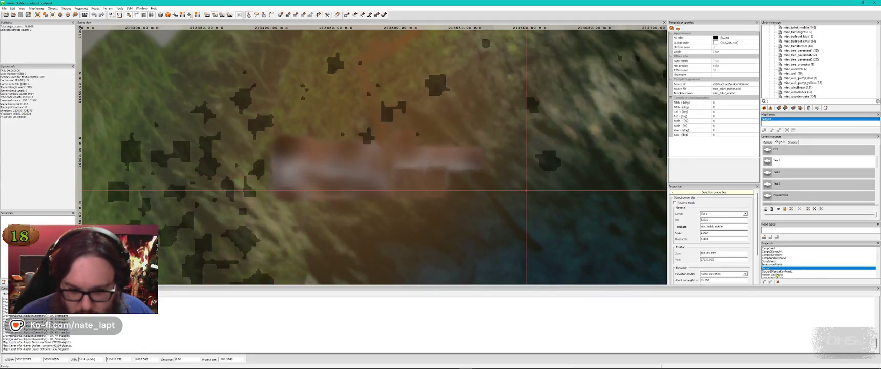
Step: Centre the scene on the Harbor keypoint, then switch to Buldozer to check the harbour surface
double_click(777, 275)
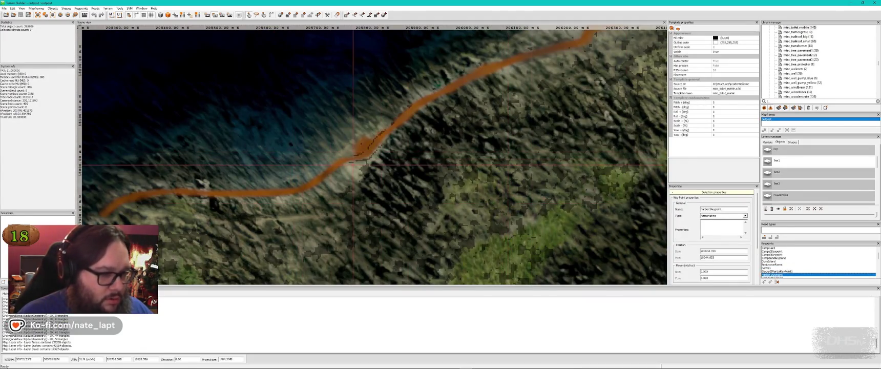
key("alt+Tab")
key("alt+Tab")
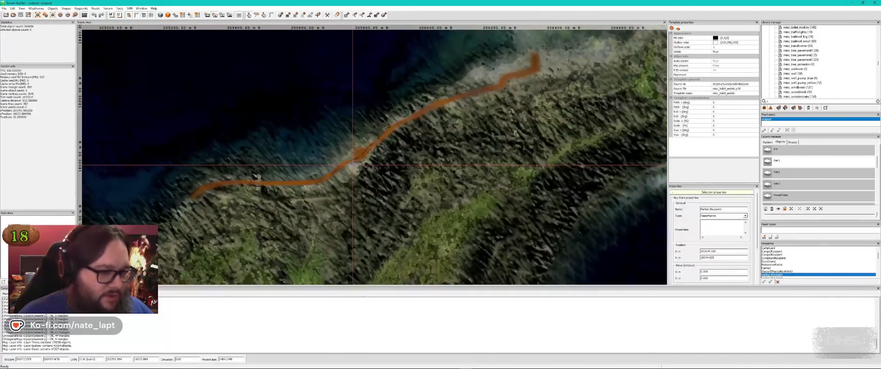
key("alt+Tab")
key("alt+Tab")
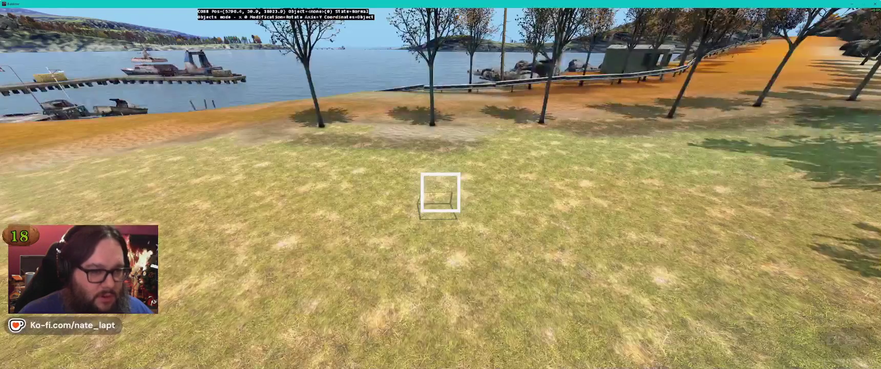
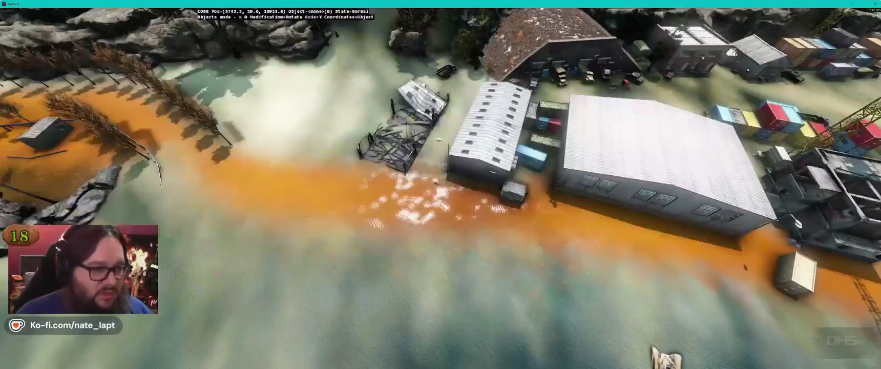
Step: Switch from Buldozer back to GIMP and bring up the Harbor #1 layer's context menu
key("alt+Tab")
key("alt+Tab")
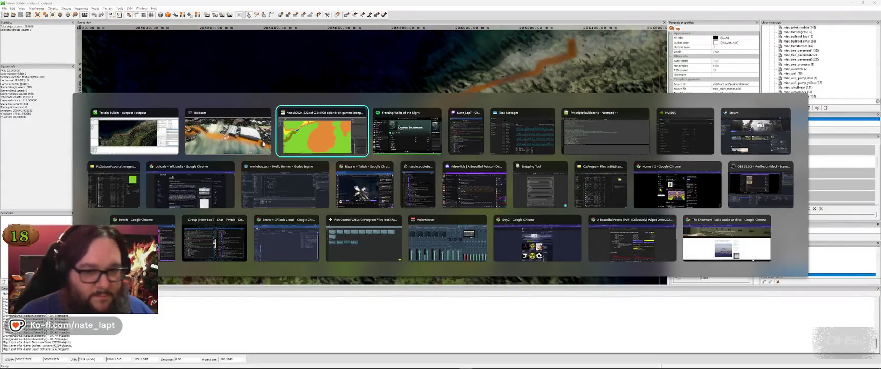
key("alt+Tab")
right_click(804, 285)
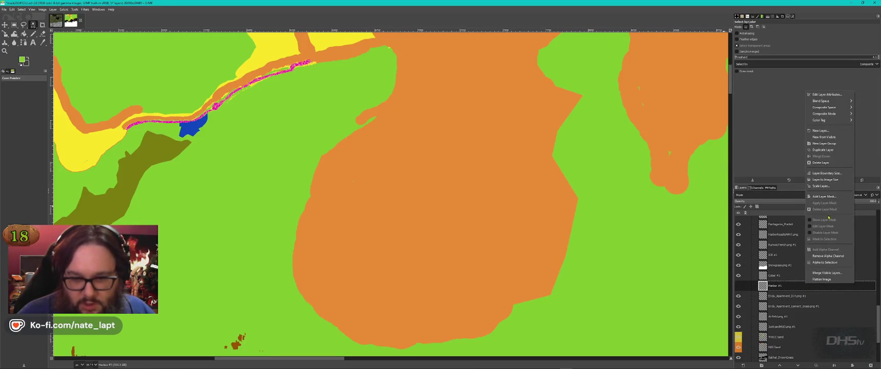
Step: Delete the Harbor #1 layer from the surface-mask layer stack
left_click(820, 163)
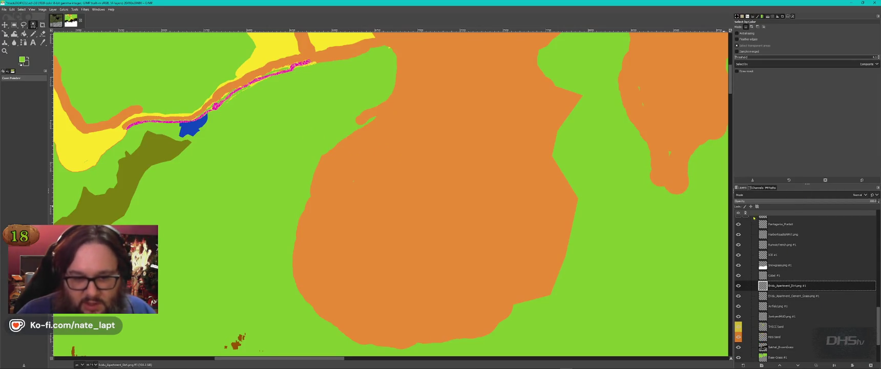
scroll(614, 199, "down", 5)
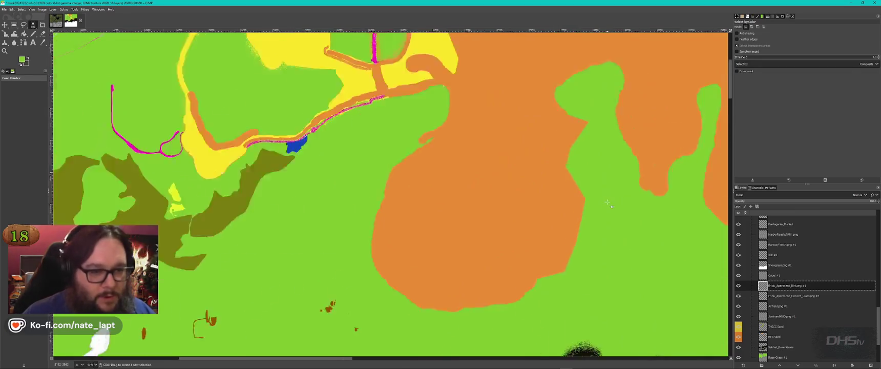
scroll(411, 254, "up", 10)
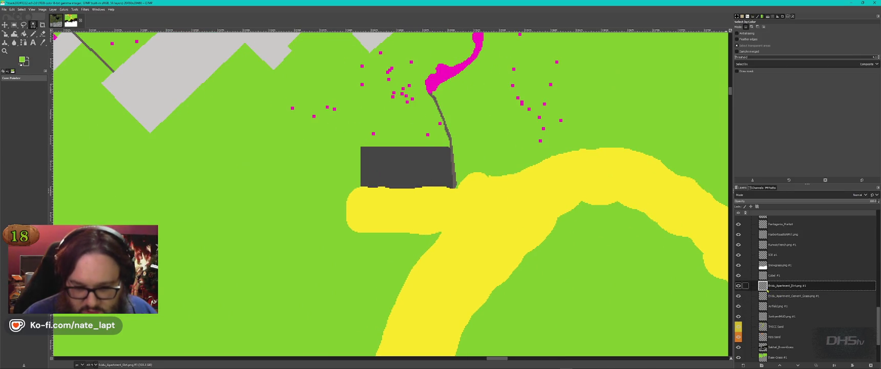
scroll(743, 289, "up", 5)
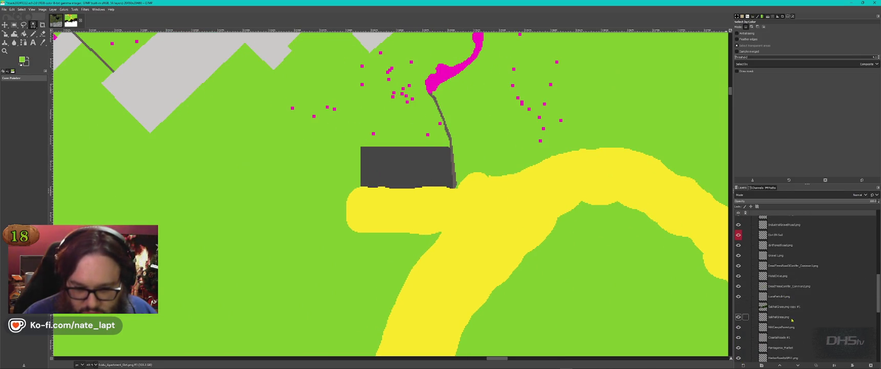
Step: Make SakhalGrass.png copy #1 the active layer and look over the mask
left_click(789, 308)
scroll(616, 293, "down", 5)
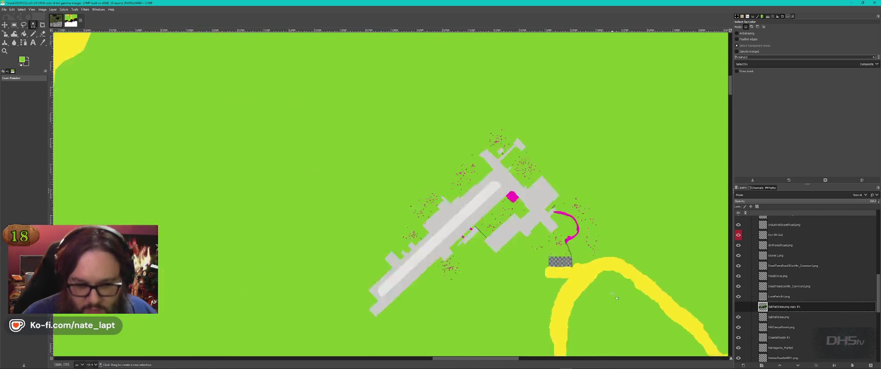
scroll(615, 293, "up", 4)
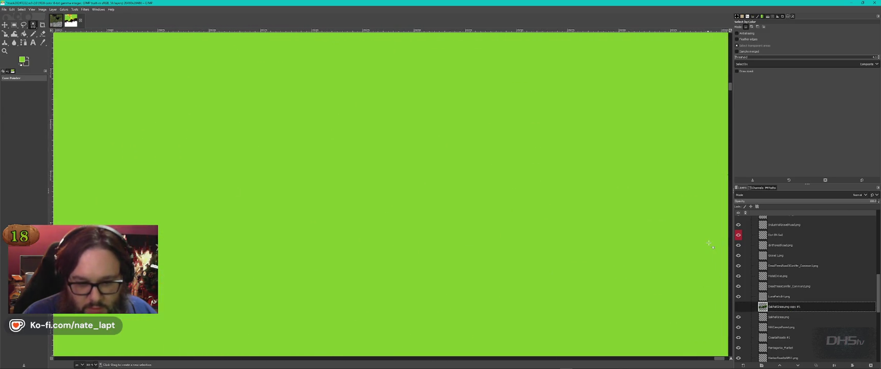
scroll(718, 249, "up", 8)
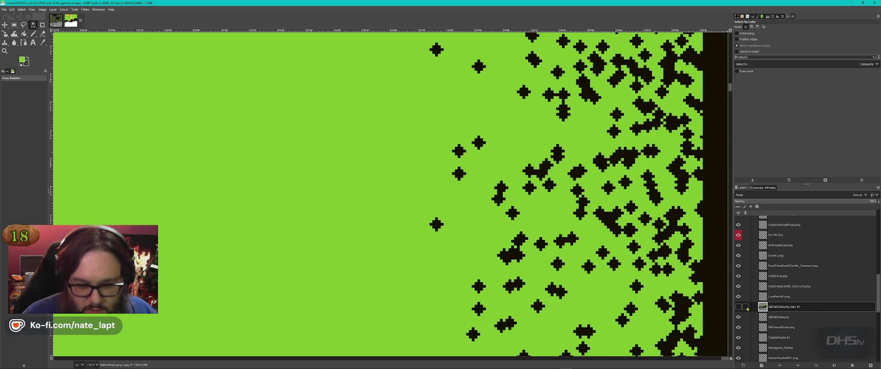
scroll(807, 308, "down", 5)
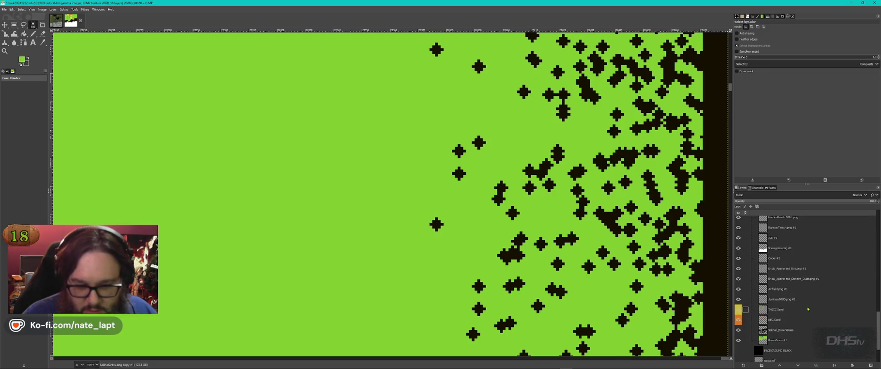
scroll(807, 308, "up", 10)
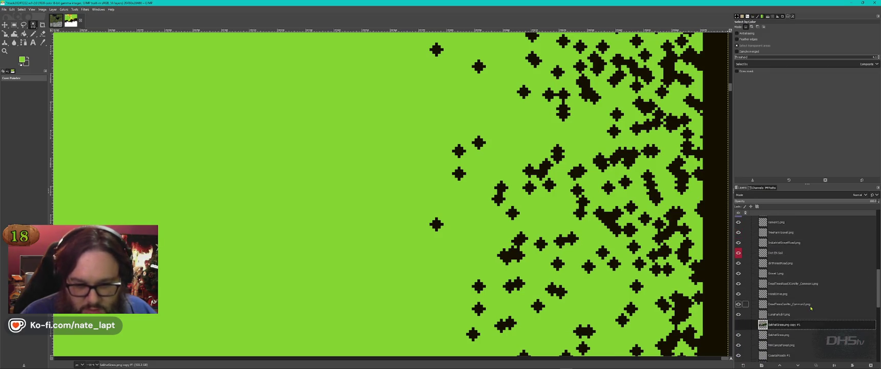
scroll(810, 307, "up", 2)
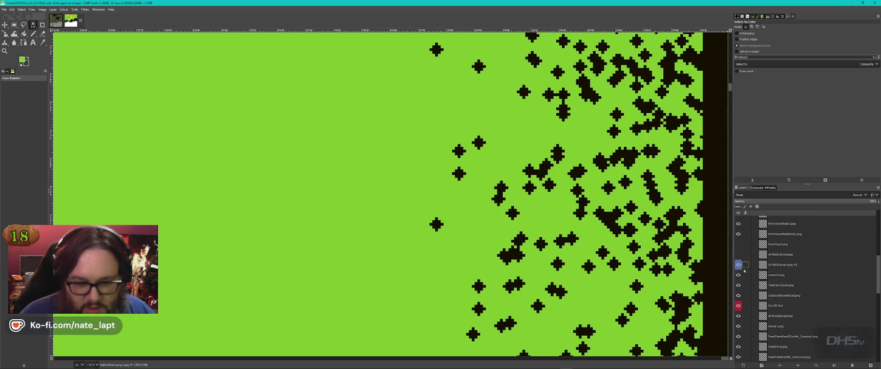
scroll(548, 277, "down", 8)
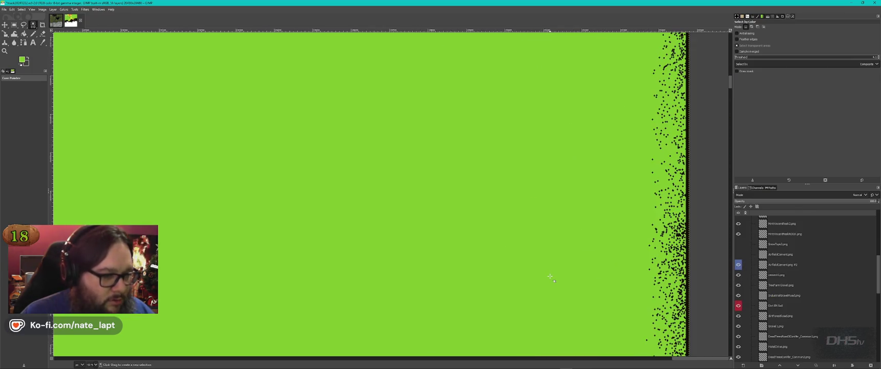
scroll(554, 277, "left", 10)
scroll(436, 323, "up", 8)
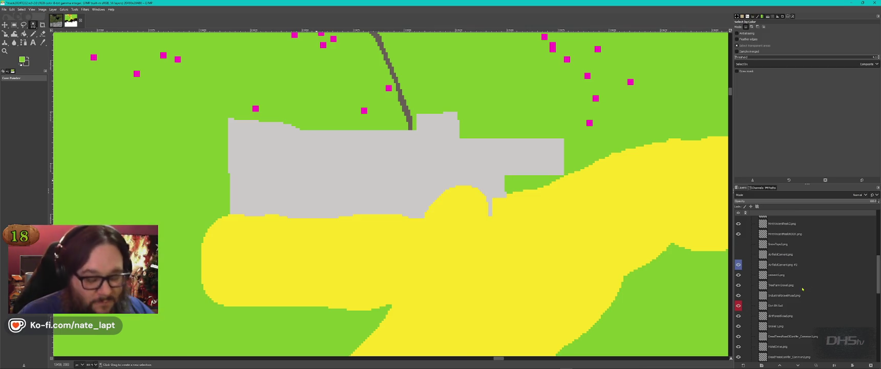
Step: On the AirfieldCement.png #2 layer, select the grey airfield cement area by colour
scroll(795, 292, "down", 5)
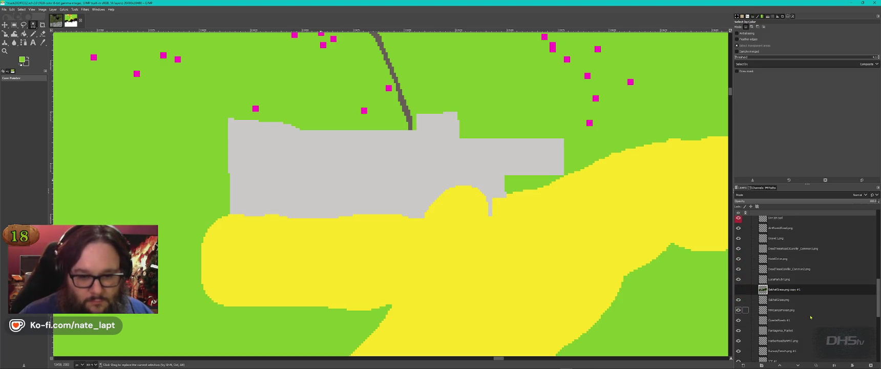
scroll(810, 317, "up", 5)
left_click(807, 274)
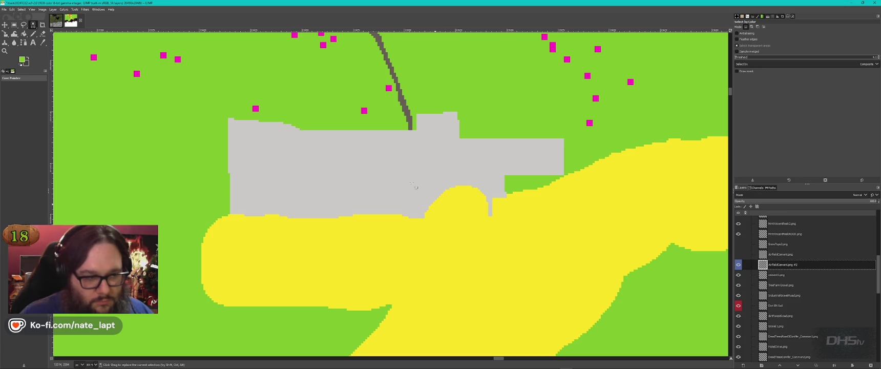
left_click(817, 296, "alt")
Step: Activate Base-Grass #1 and briefly hide AirfieldCement.png #2 to check what lies beneath
scroll(808, 291, "down", 10)
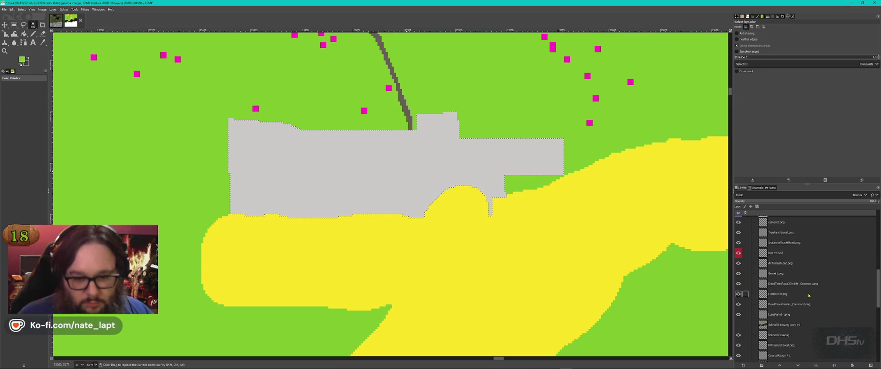
left_click(793, 324)
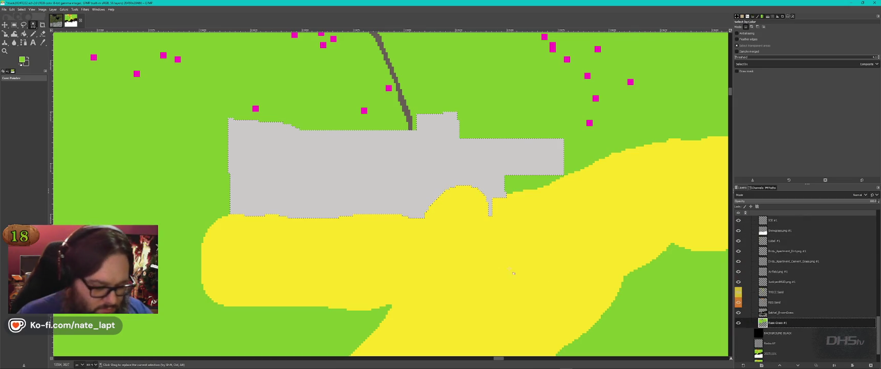
scroll(786, 263, "up", 10)
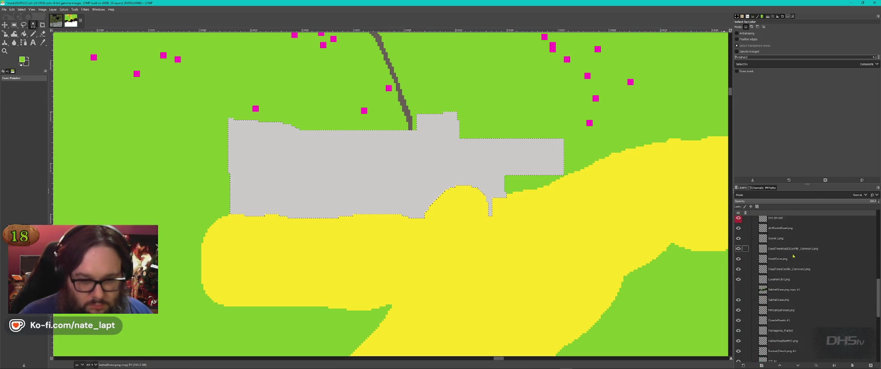
left_click(738, 265)
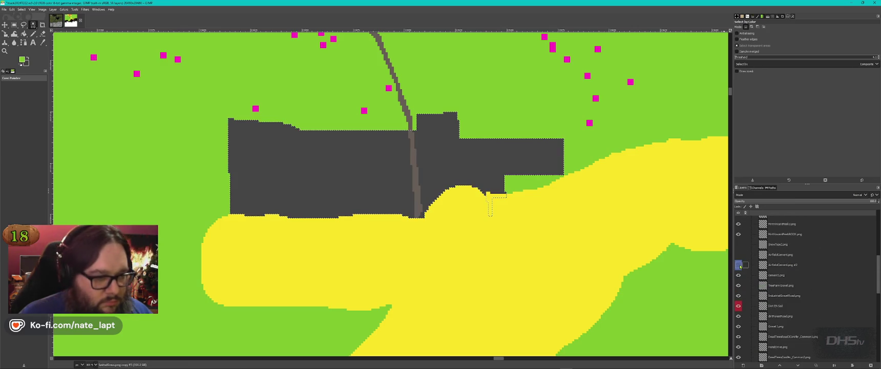
left_click(737, 264)
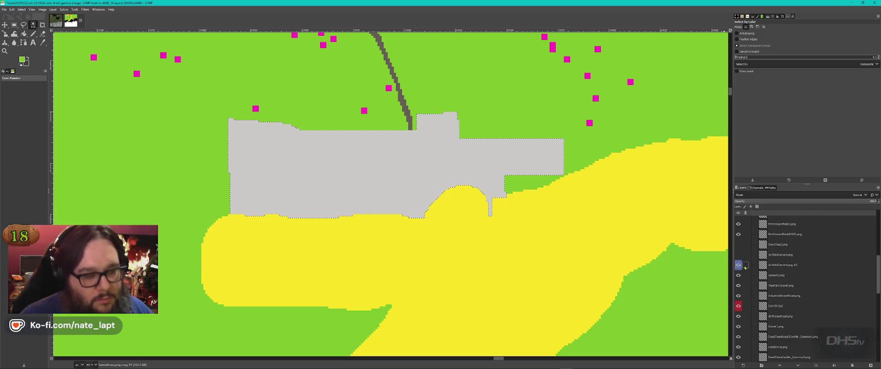
Step: Switch from GIMP over to the Buldozer and Terrain Builder windows
key("grave")
key("grave")
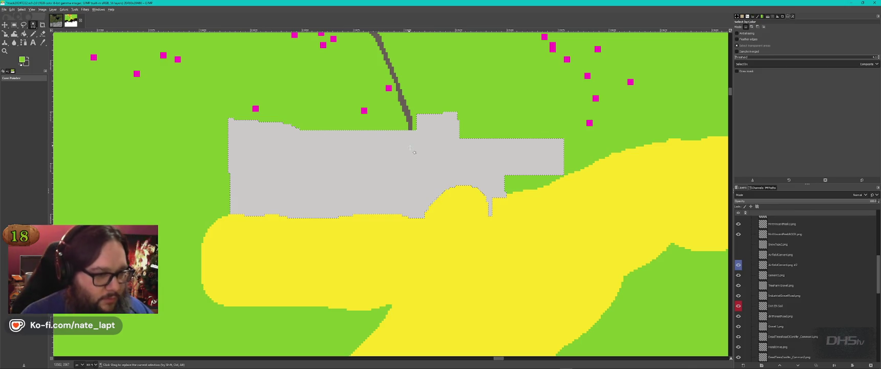
key("alt+Tab")
key("Tab")
key("alt+Tab")
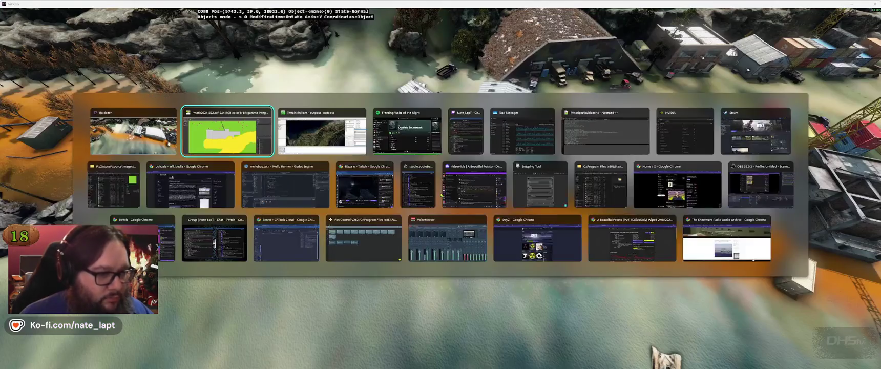
Step: Bring Terrain Builder forward, then return to the Buldozer 3D preview
key("Tab")
scroll(372, 154, "down", 5)
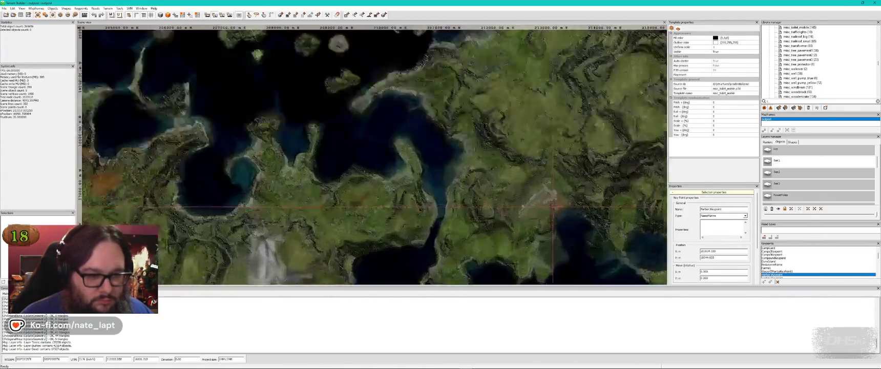
key("alt+Tab")
Step: Fly the camera into and around the walled compound at ground level, then return to GIMP
key("w")
key("a")
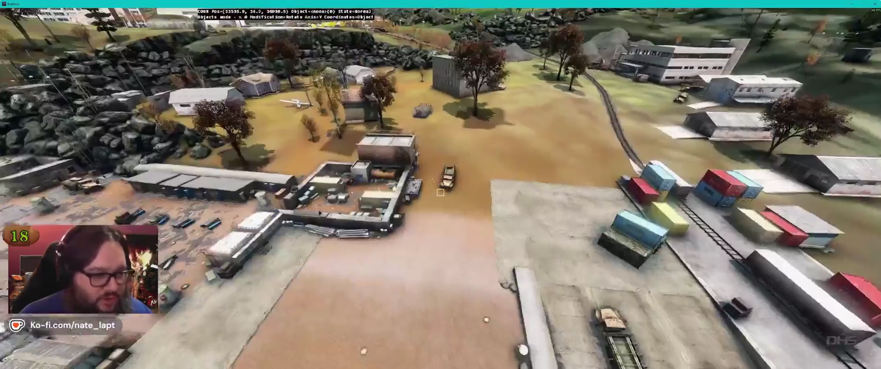
key("w")
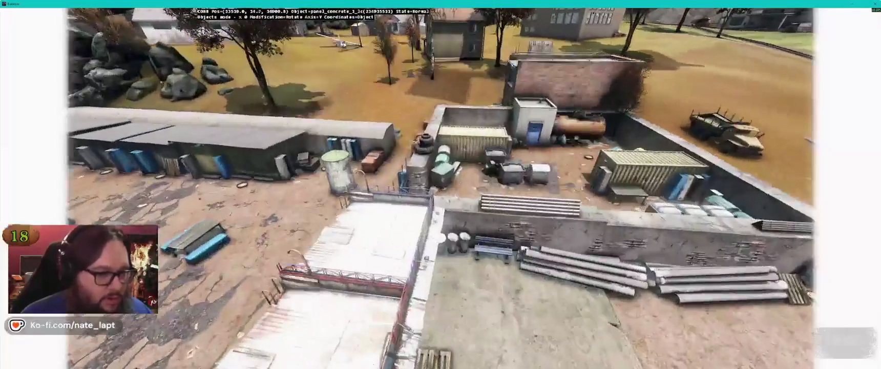
key("s")
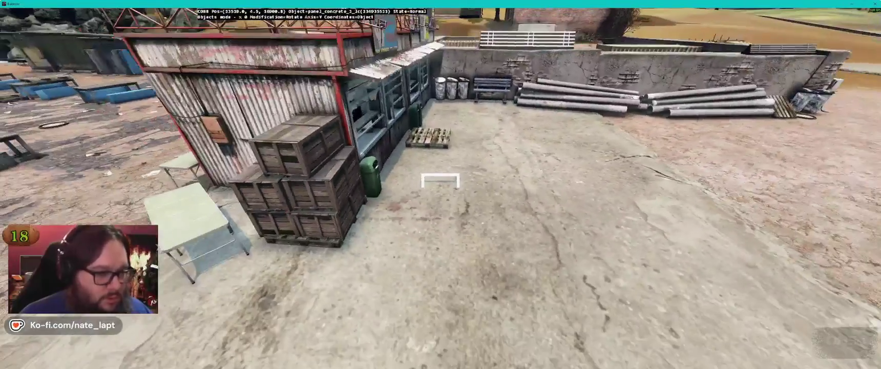
key("w")
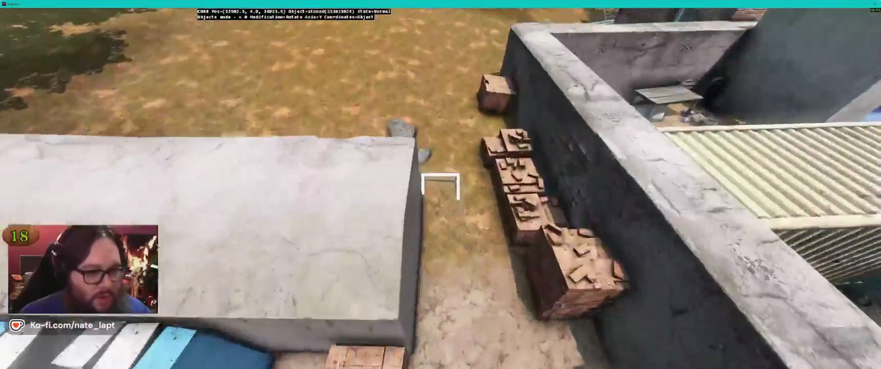
key("w")
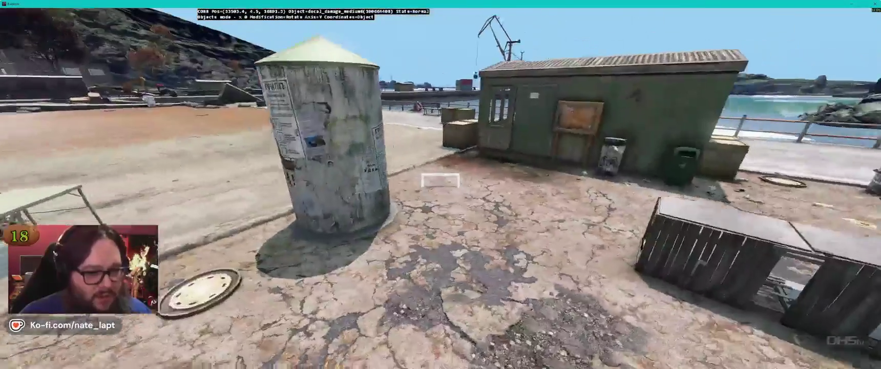
key("alt+Tab")
key("alt+Tab")
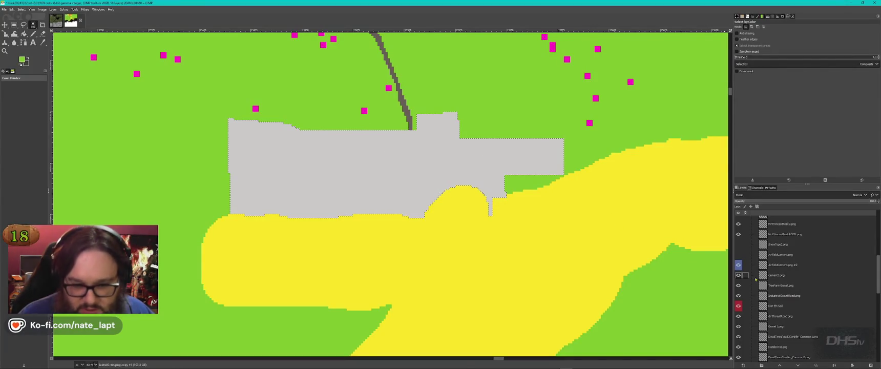
Step: Select the Cobel #1 layer and toggle AirfieldCement.png #2 off and on twice to compare
scroll(796, 305, "down", 5)
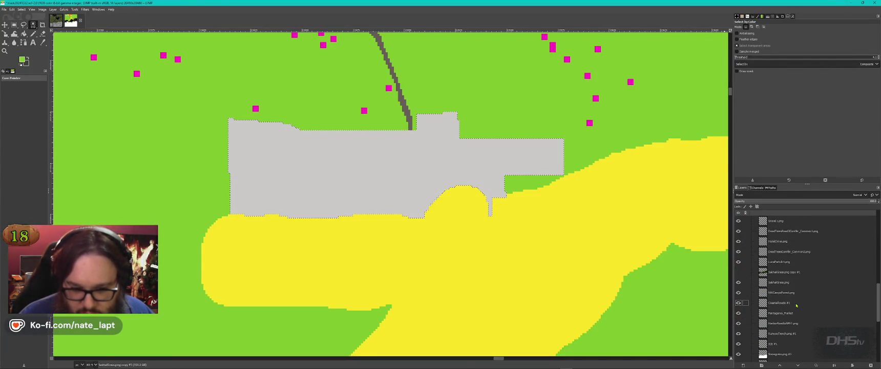
scroll(796, 305, "down", 2)
scroll(795, 306, "down", 4)
left_click(782, 276)
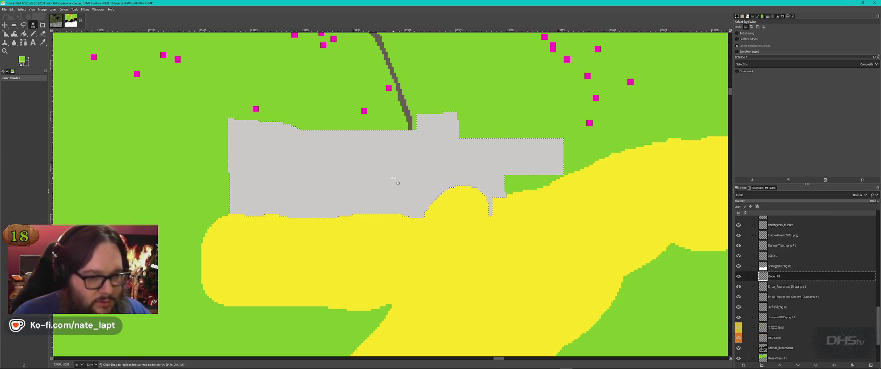
scroll(803, 276, "up", 6)
scroll(804, 276, "up", 2)
left_click(738, 230)
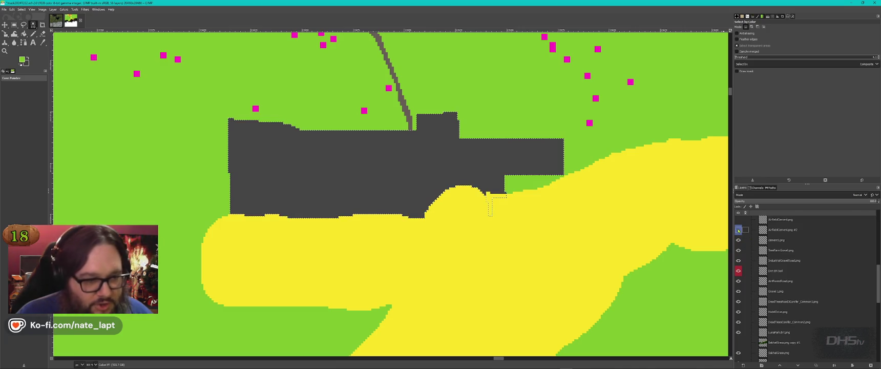
left_click(737, 229)
left_click(738, 229)
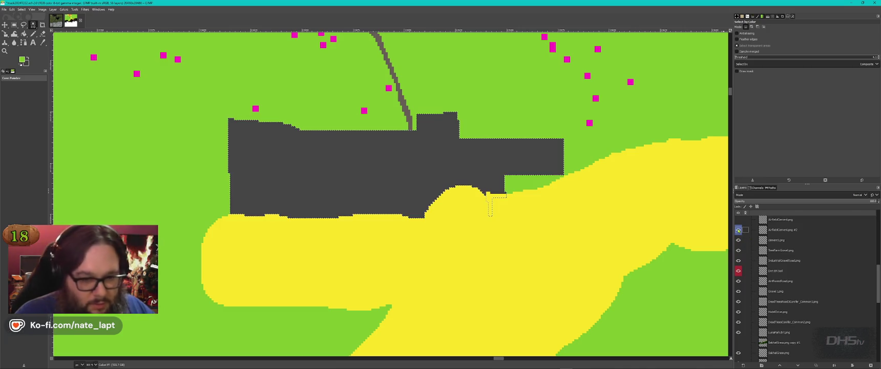
left_click(738, 229)
Step: Select THICC Sand, recheck AirfieldCement.png #2's visibility, and make AirfieldCement.png #2 active
scroll(802, 287, "down", 10)
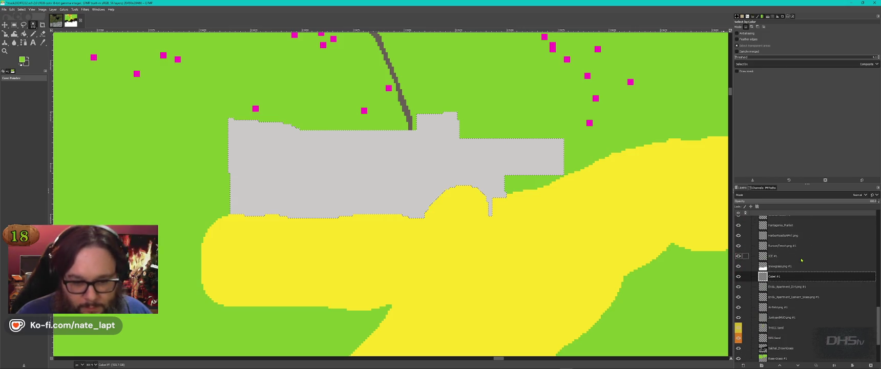
left_click(807, 329)
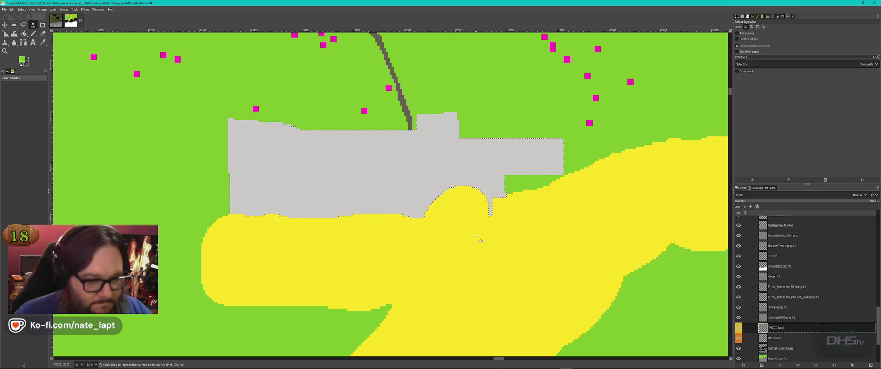
scroll(793, 296, "up", 5)
scroll(793, 297, "up", 5)
left_click(738, 230)
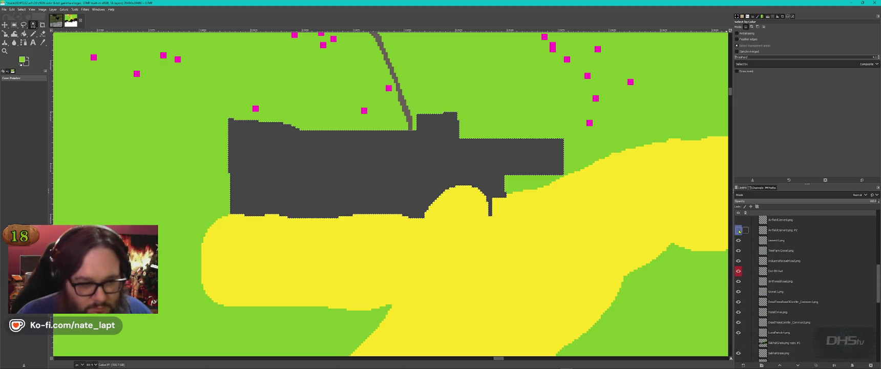
left_click(738, 231)
left_click(791, 232)
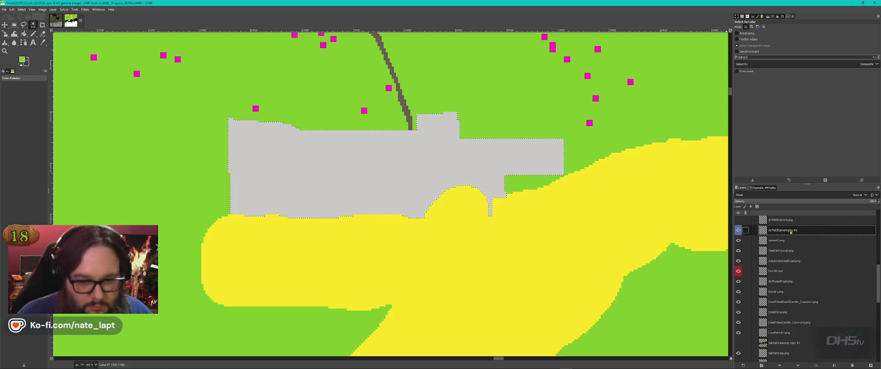
Step: On the THICC Sand layer, pick the Pencil tool and sample the sand yellow colour
scroll(791, 232, "down", 5)
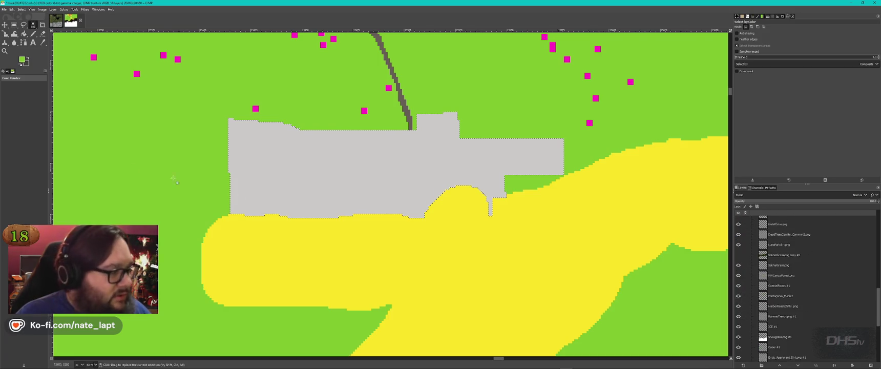
scroll(788, 323, "down", 4)
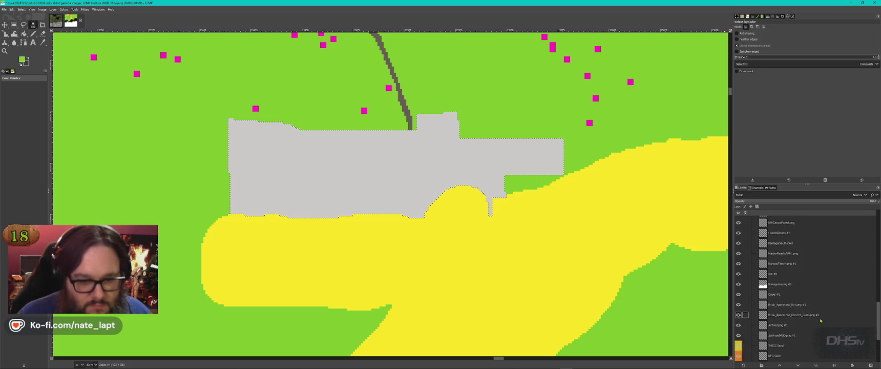
left_click(783, 328)
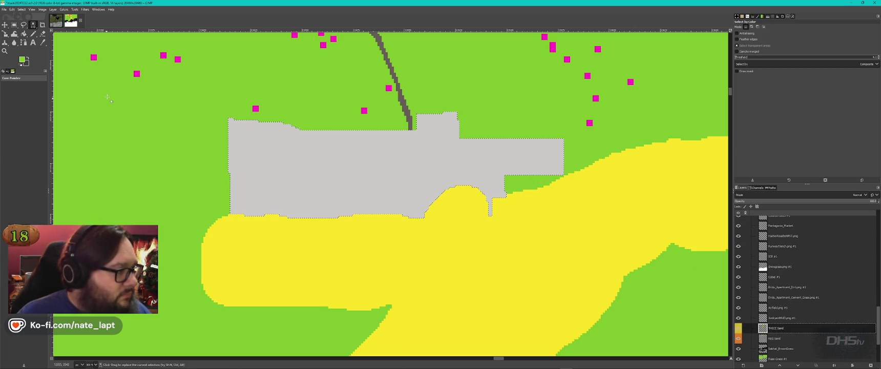
left_click(33, 34)
left_click(409, 254, "ctrl")
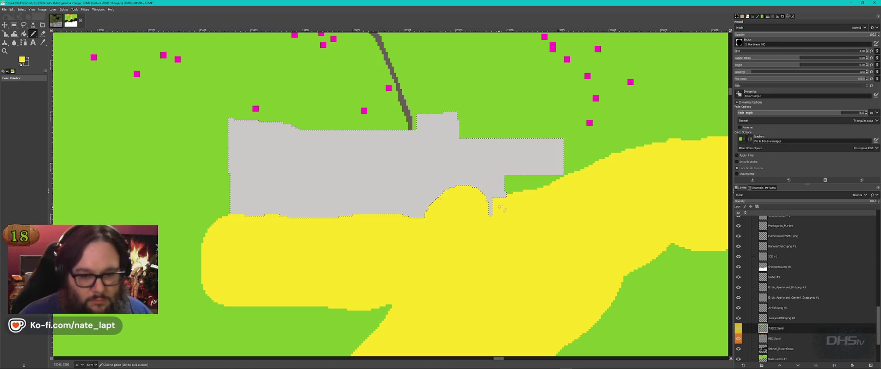
left_click(739, 328)
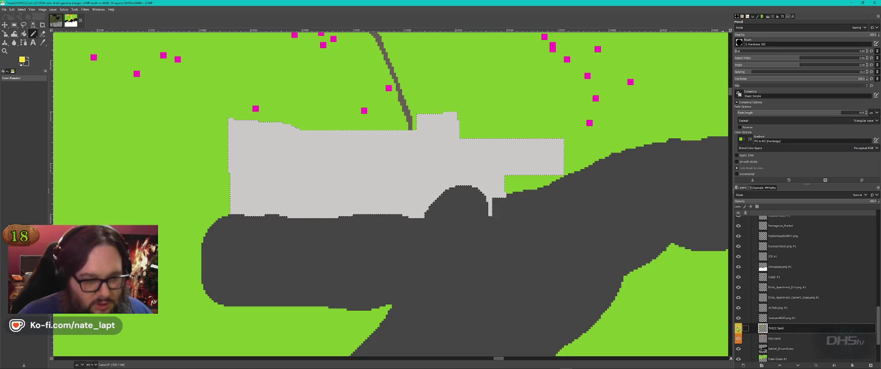
left_click(738, 328)
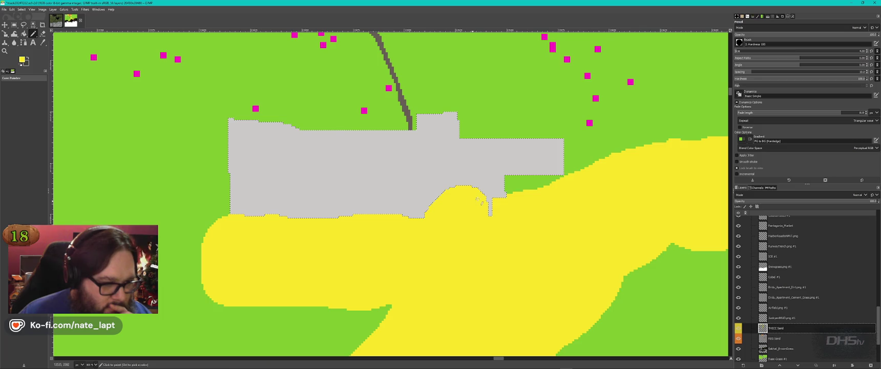
Step: In Buldozer, fly the camera to the sand area beside the concrete pier
key("alt+Tab")
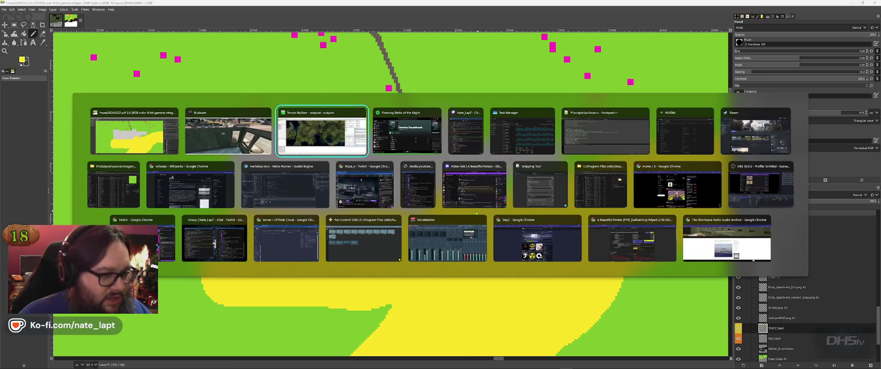
key("w")
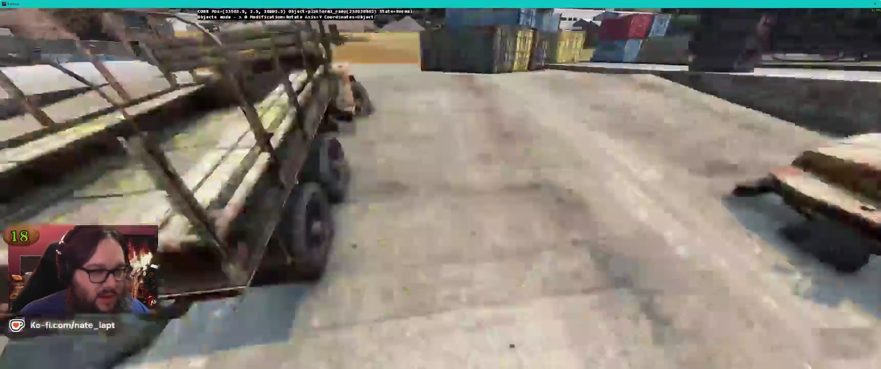
key("w")
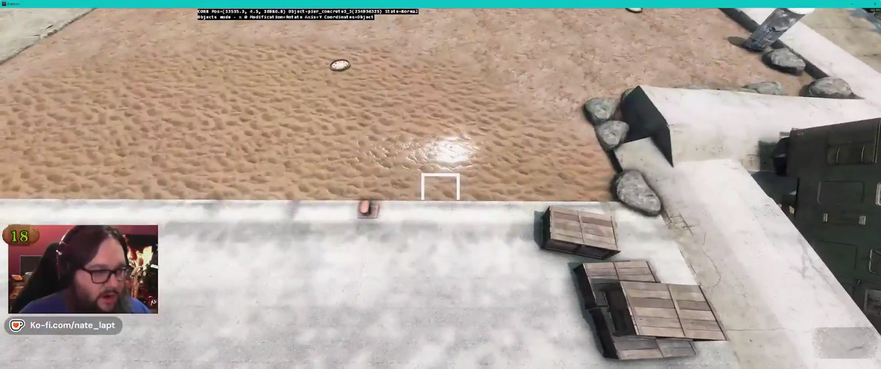
key("s")
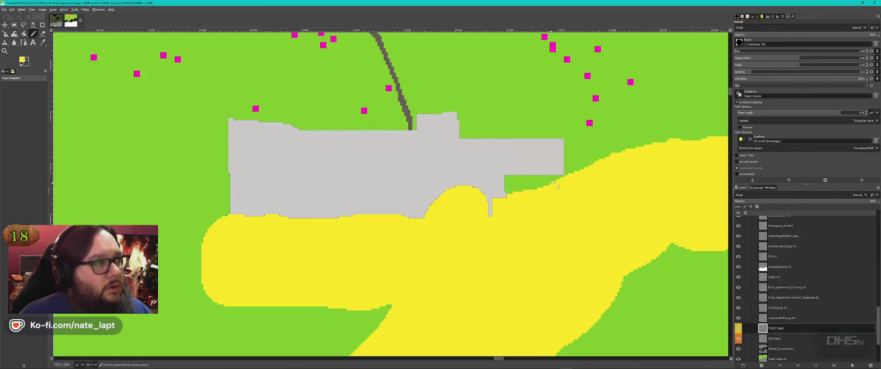
Step: Show the Satmap4k layer, set its opacity to about 77, then hide it again
scroll(806, 279, "up", 10)
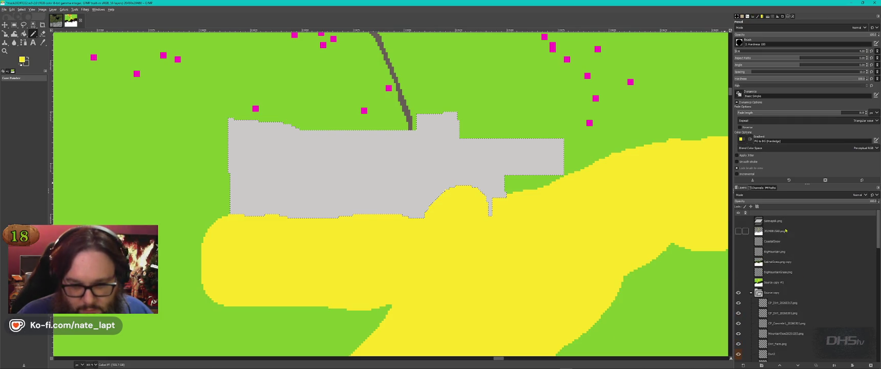
left_click(738, 221)
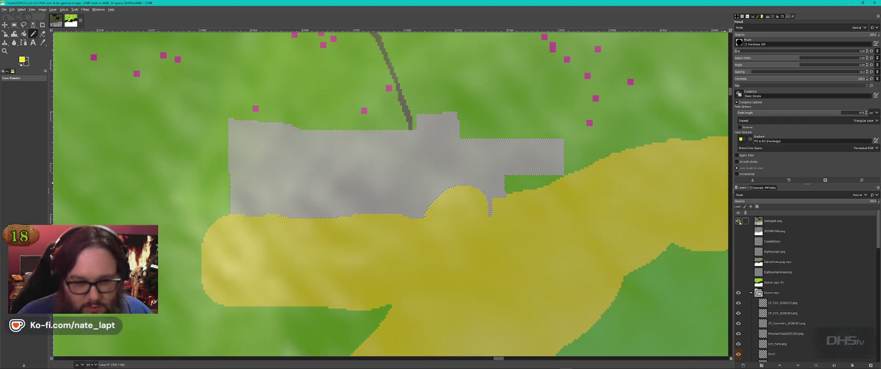
scroll(464, 195, "down", 5)
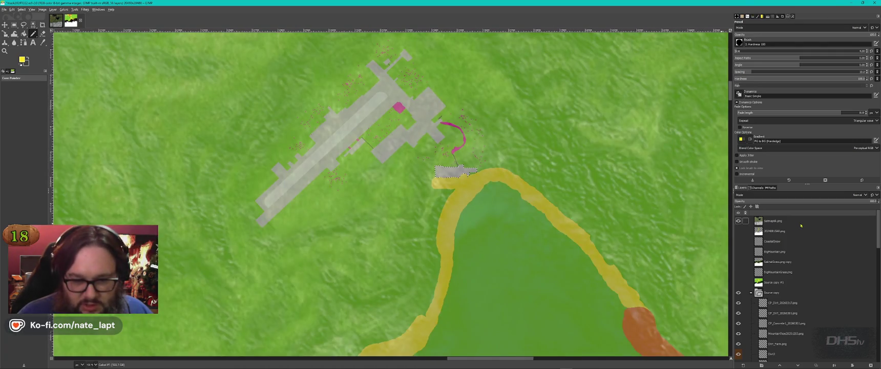
left_click(773, 220)
left_click(813, 201)
left_click(836, 201)
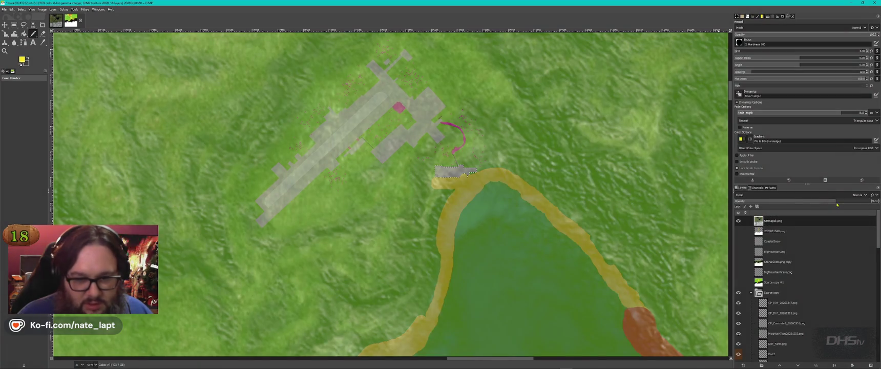
mouse_move(838, 203)
left_mouse_down()
mouse_move(859, 202)
mouse_move(838, 201)
left_mouse_up()
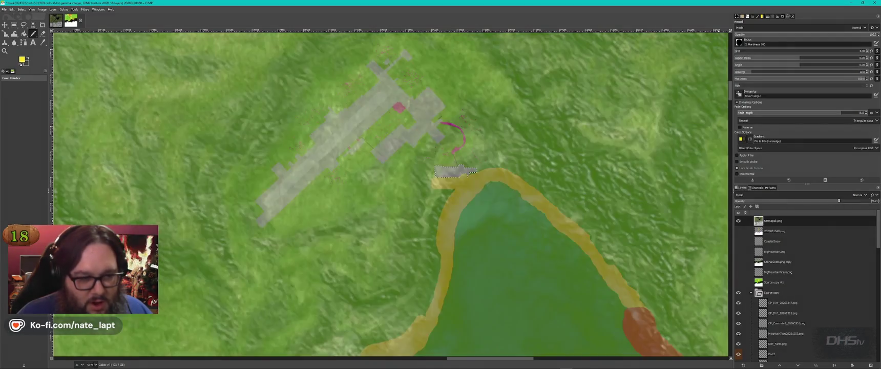
left_click(738, 220)
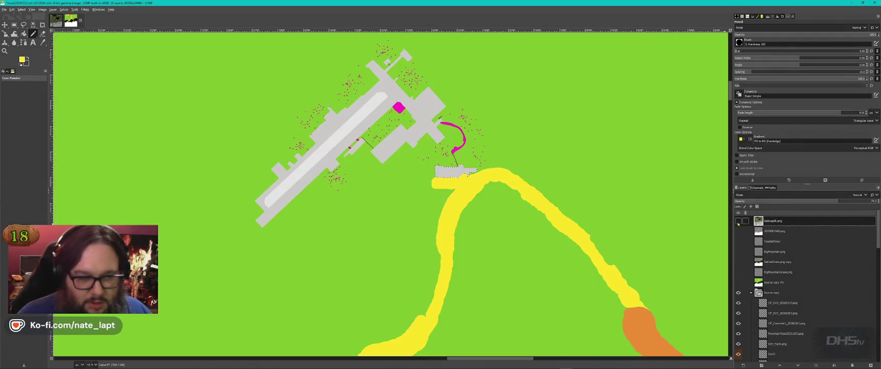
Step: Activate the 20240815AB.png layer and toggle its visibility repeatedly to compare
left_click(785, 232)
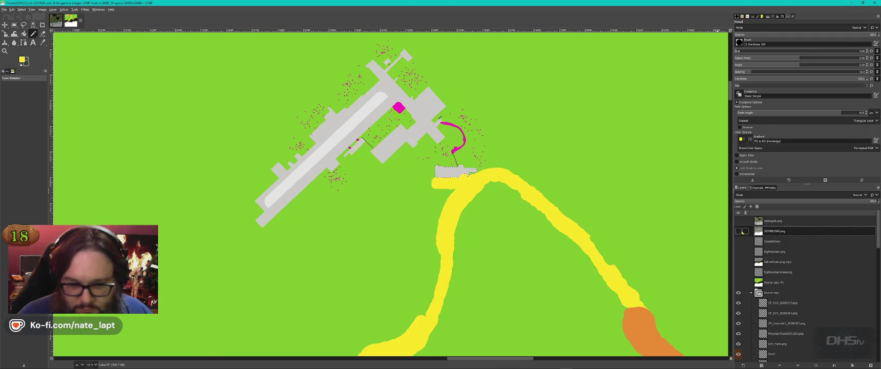
left_click(739, 231)
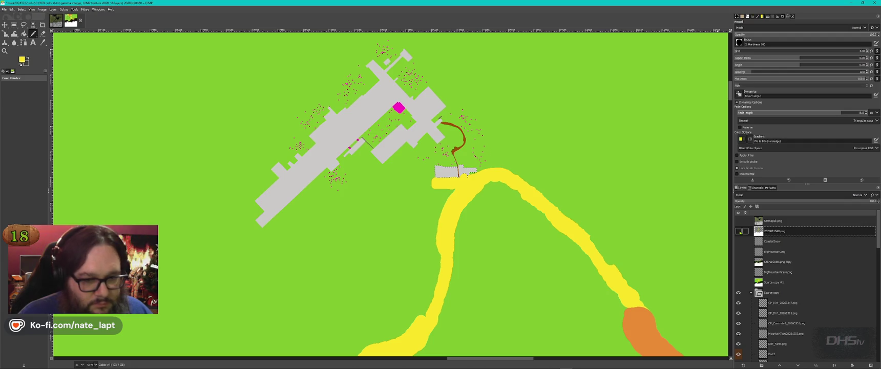
left_click(739, 231)
left_click(739, 231)
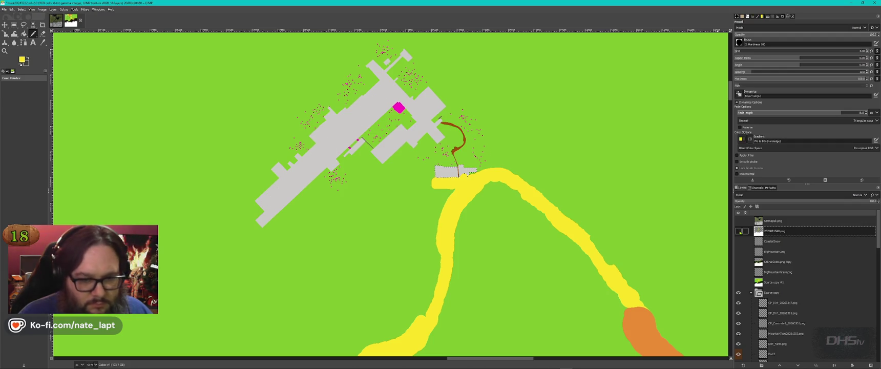
left_click(739, 231)
left_click(738, 231)
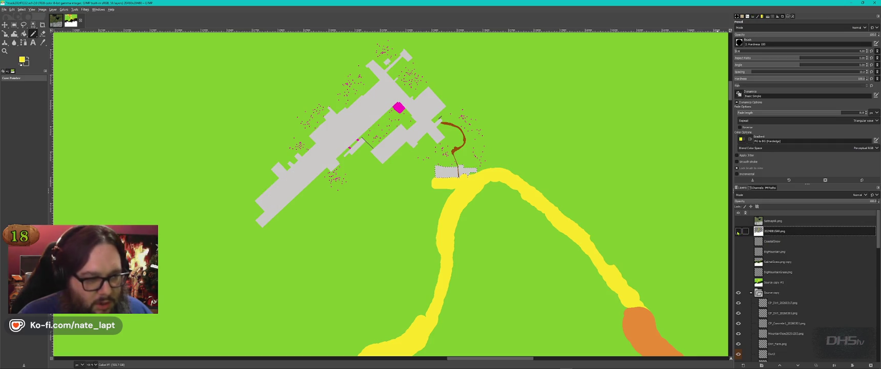
left_click(738, 232)
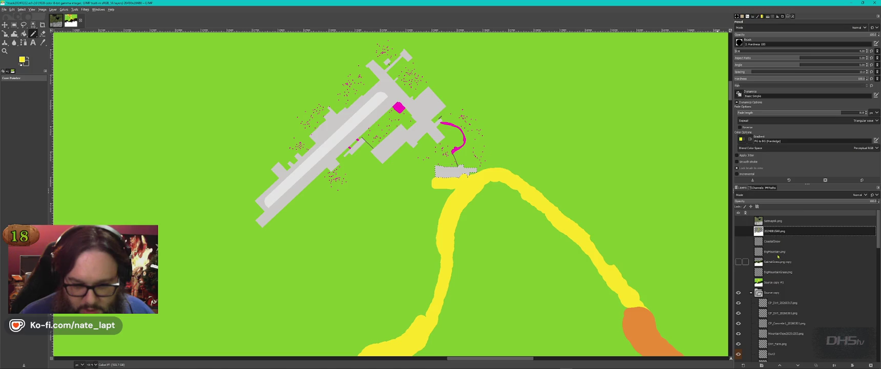
Step: Select the Source copy layer group and zoom into the brown dirt patches beside the sand
left_click(744, 293)
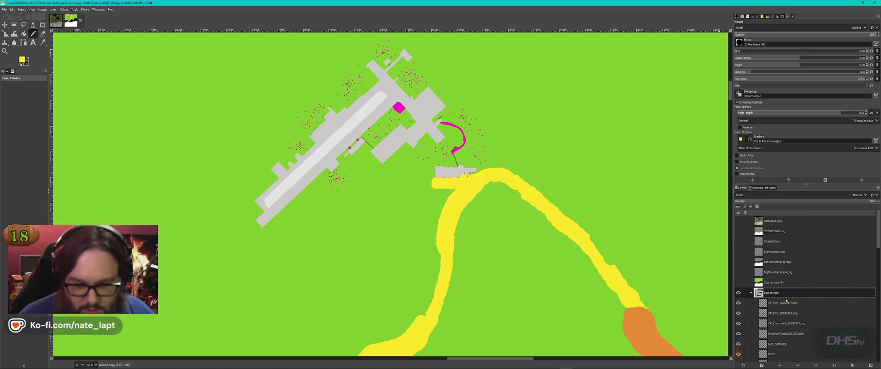
scroll(453, 207, "down", 4)
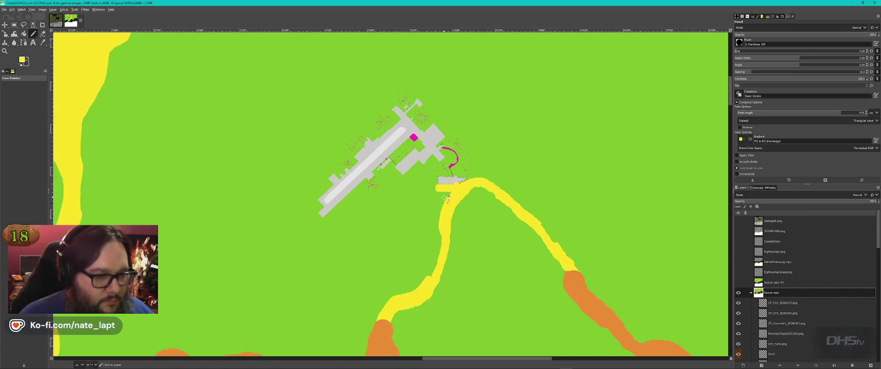
scroll(450, 208, "down", 5)
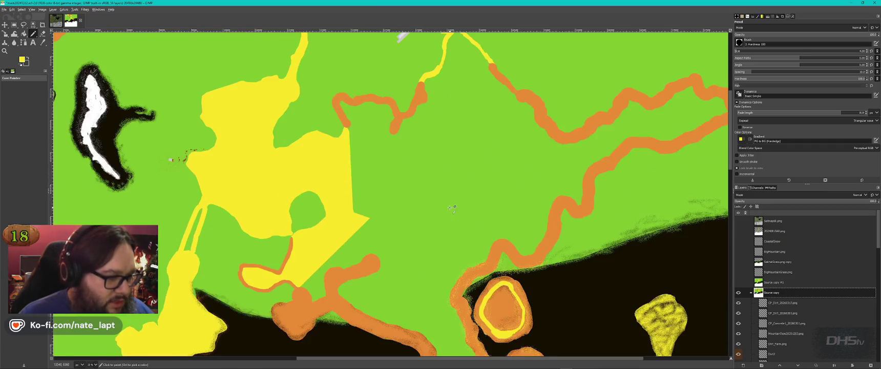
scroll(231, 147, "up", 5)
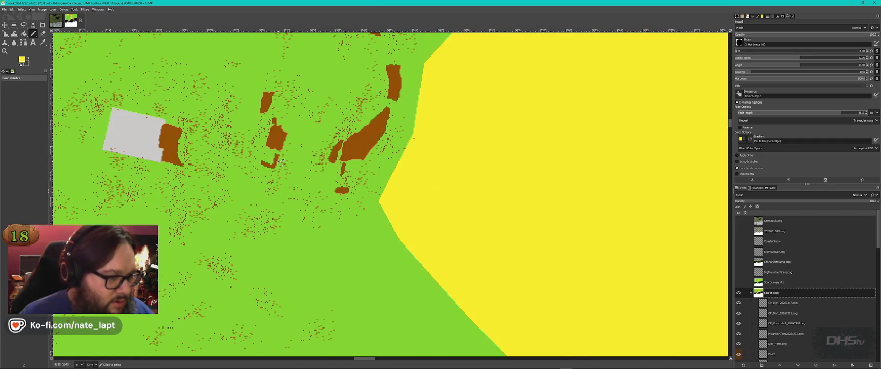
scroll(282, 161, "down", 1)
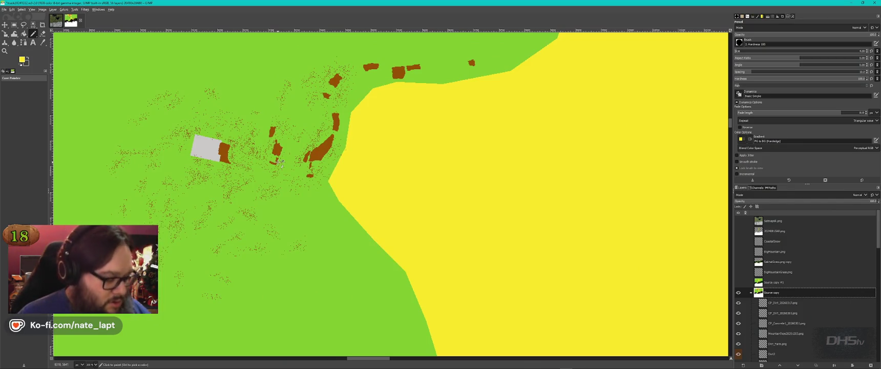
left_click(4, 9)
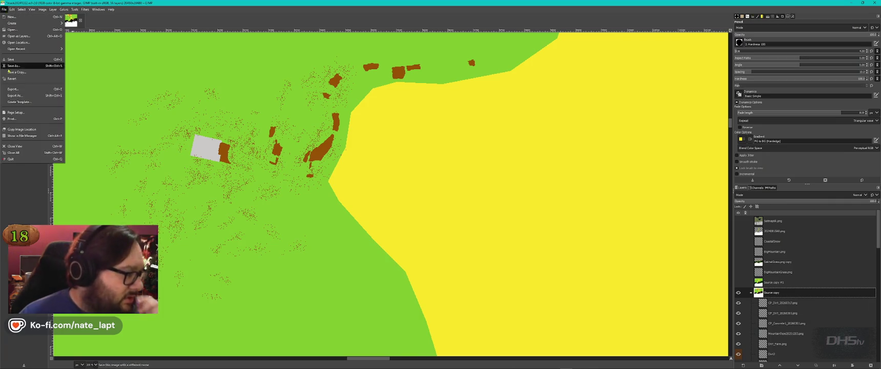
Step: Export the mask as mask20260318.bmp, overwriting the existing file
left_click(19, 95)
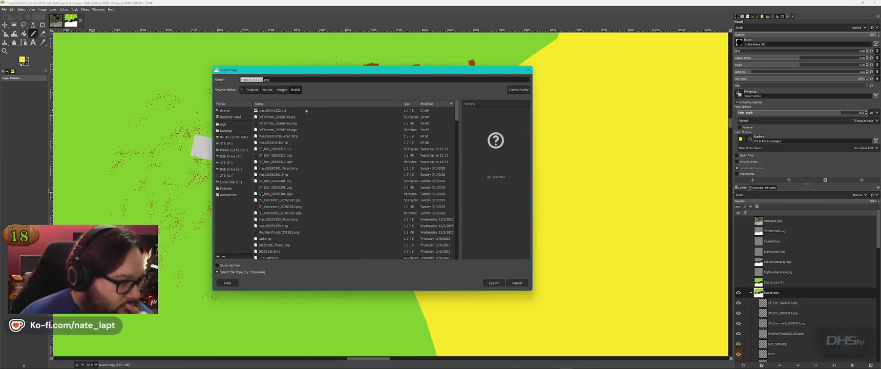
left_click(430, 104)
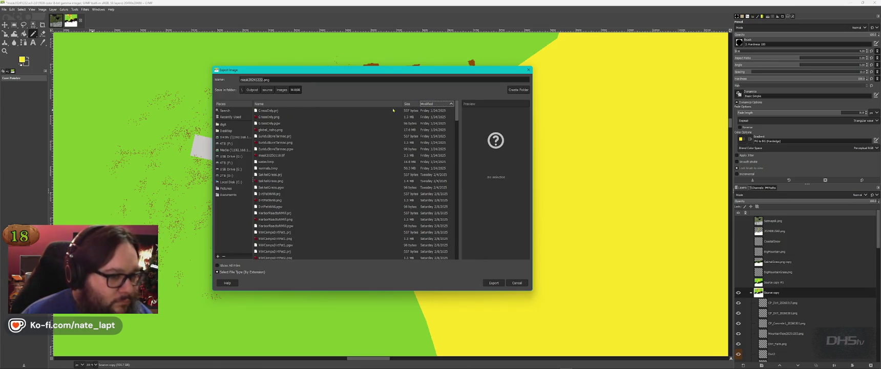
left_click(430, 103)
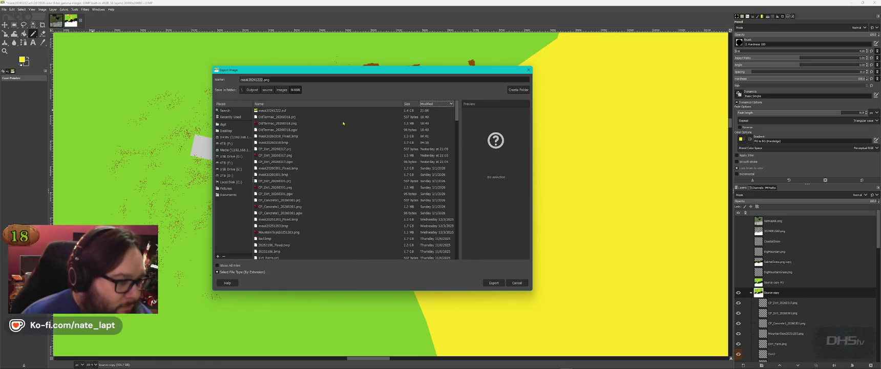
left_click(281, 142)
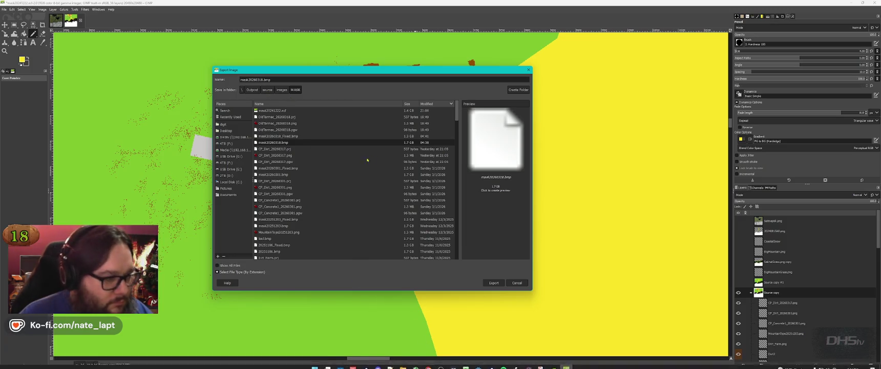
left_click(493, 282)
key("Return")
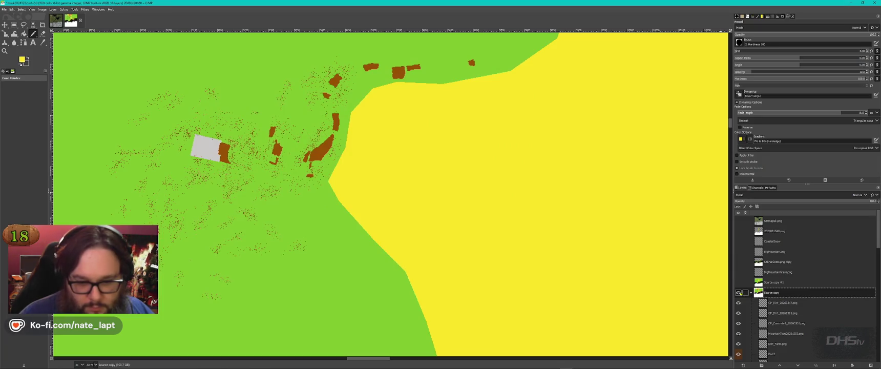
Step: Collapse and duplicate the Source copy group, then merge the copy's visible layers into one
left_click(751, 293)
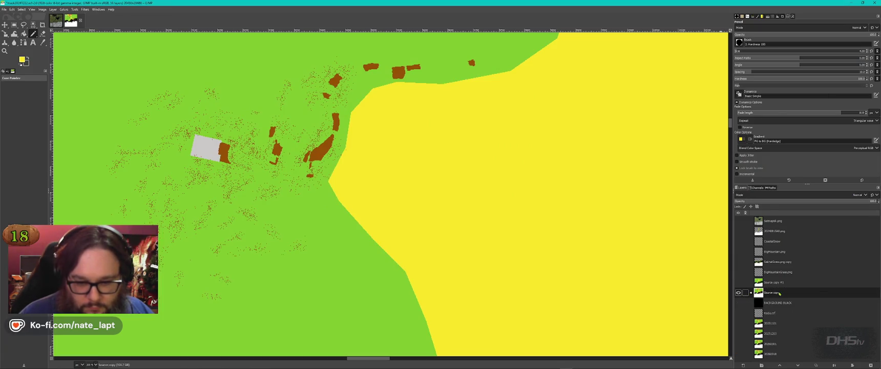
right_click(779, 292)
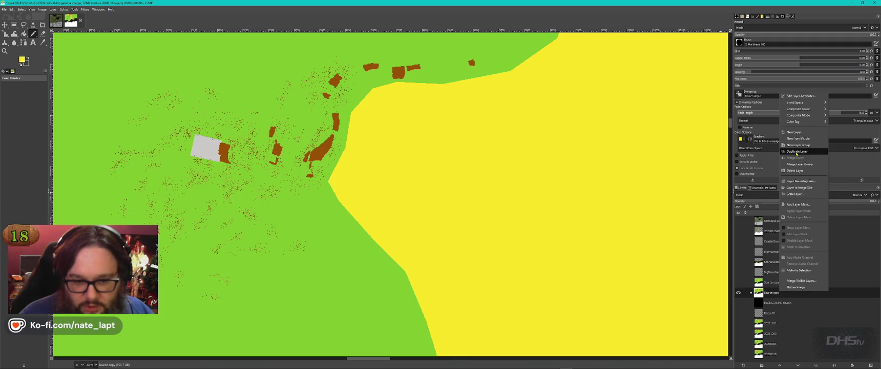
left_click(795, 152)
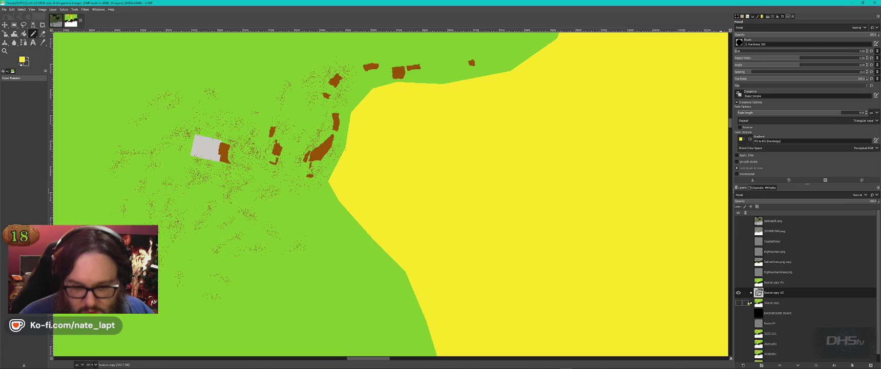
right_click(797, 292)
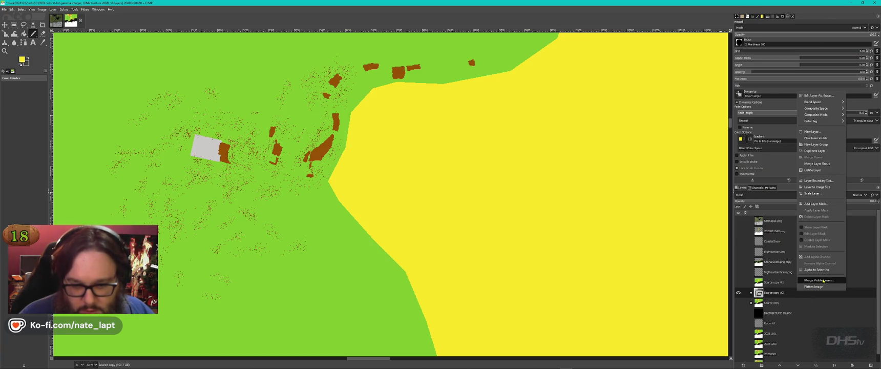
left_click(822, 281)
left_click(825, 312)
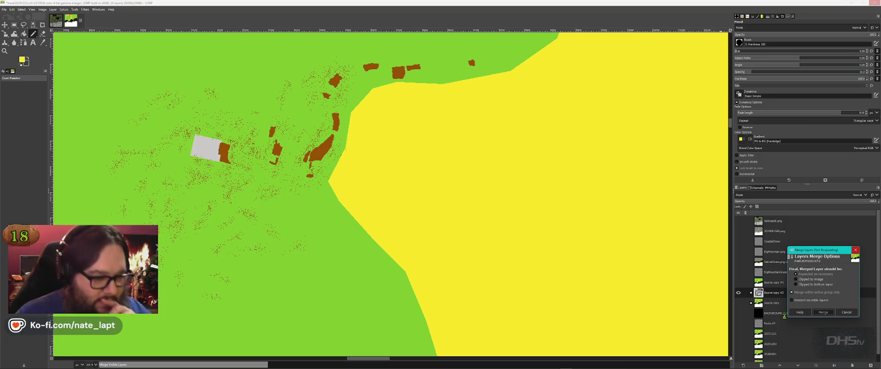
mouse_move(454, 364)
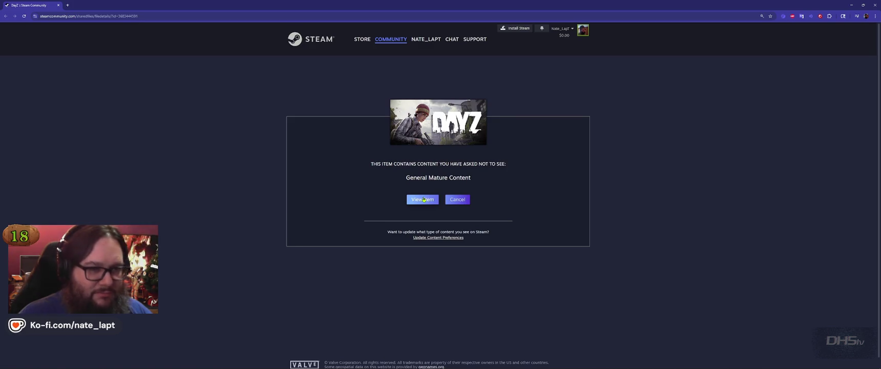
Step: Pass the mature-content warning and view the mod's enlarged preview image
left_click(424, 202)
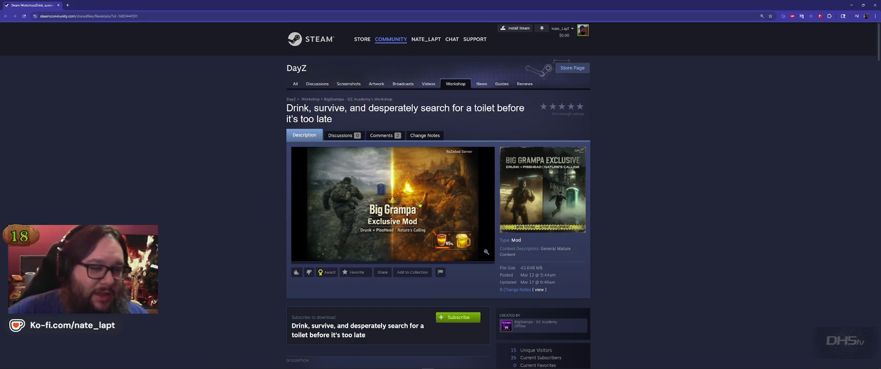
left_click(531, 194)
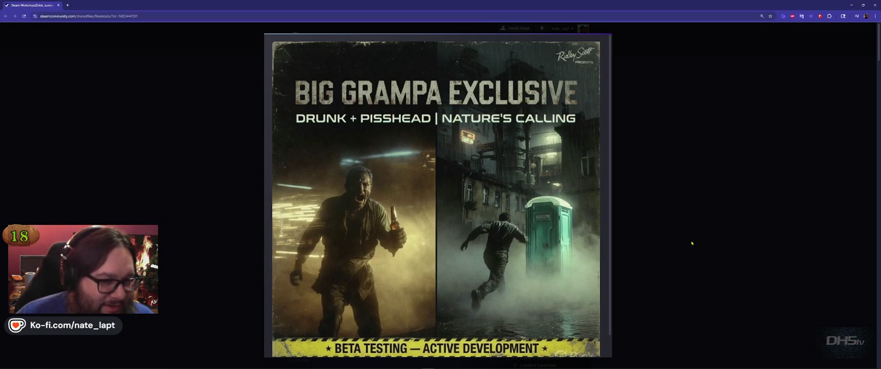
left_click(691, 243)
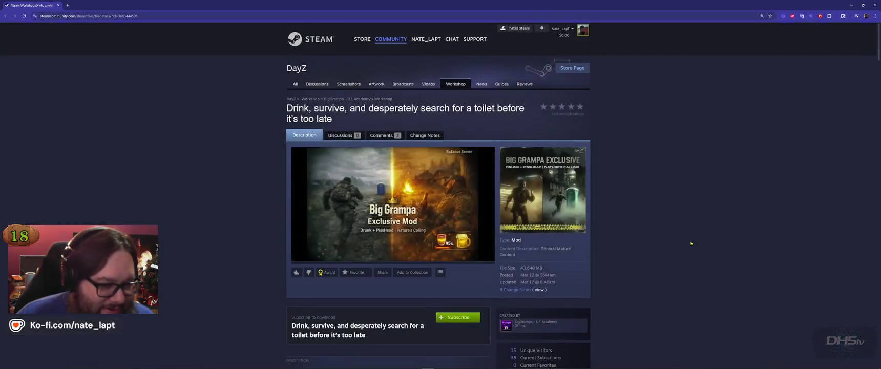
Step: Scroll through the Big Grampa mod description and follow the BAC screenshot link
scroll(598, 292, "down", 1)
scroll(597, 291, "down", 3)
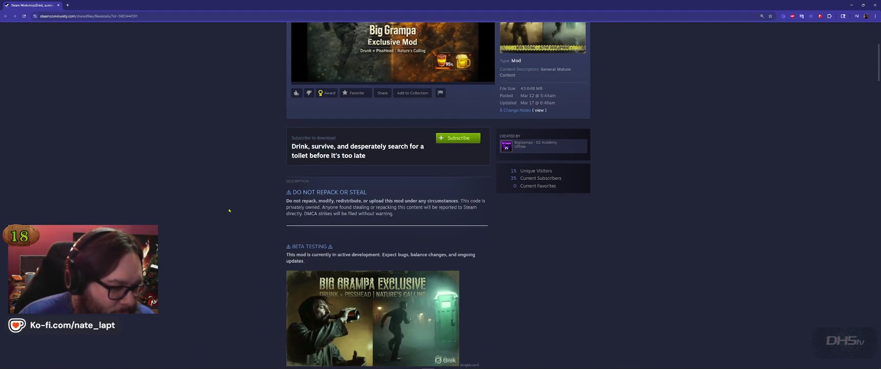
scroll(229, 210, "down", 2)
scroll(229, 210, "down", 1)
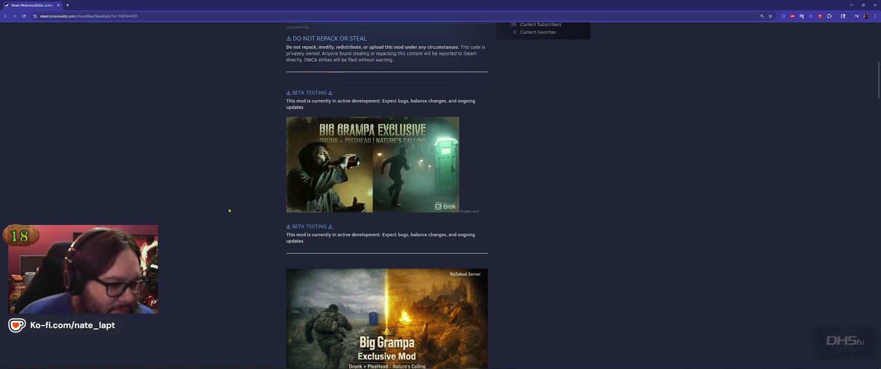
scroll(229, 210, "down", 3)
scroll(228, 210, "down", 5)
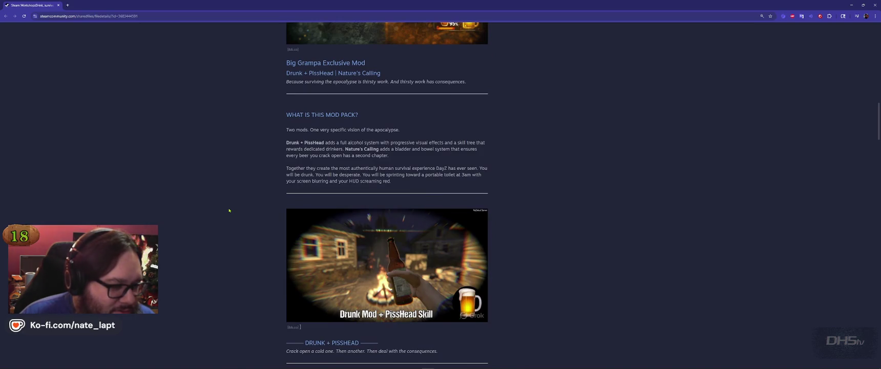
scroll(229, 210, "down", 4)
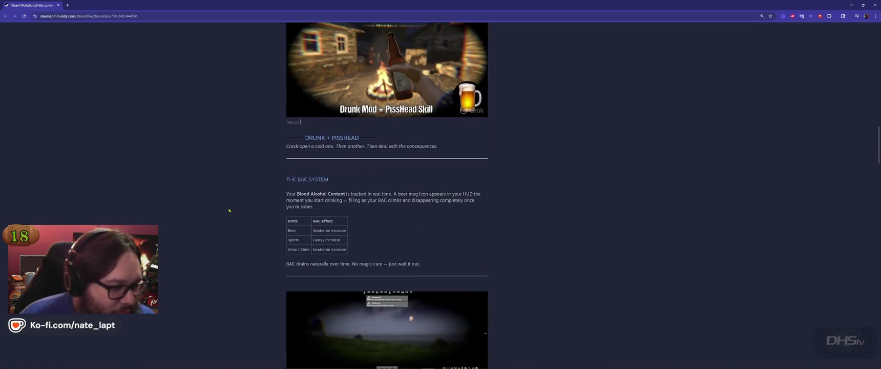
scroll(229, 210, "down", 1)
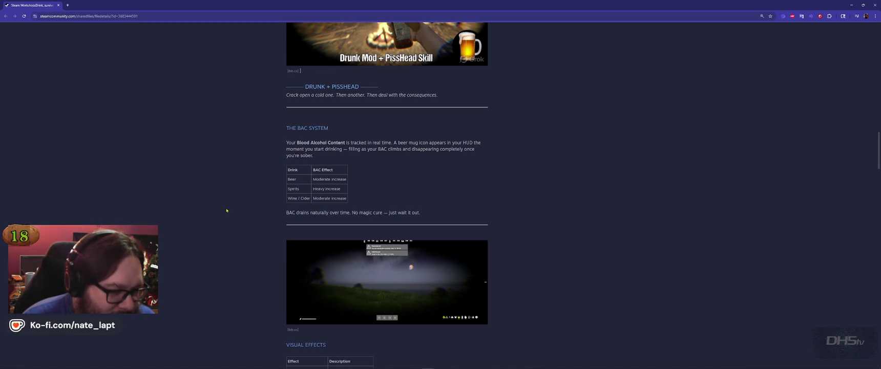
scroll(226, 210, "down", 1)
left_click(371, 218)
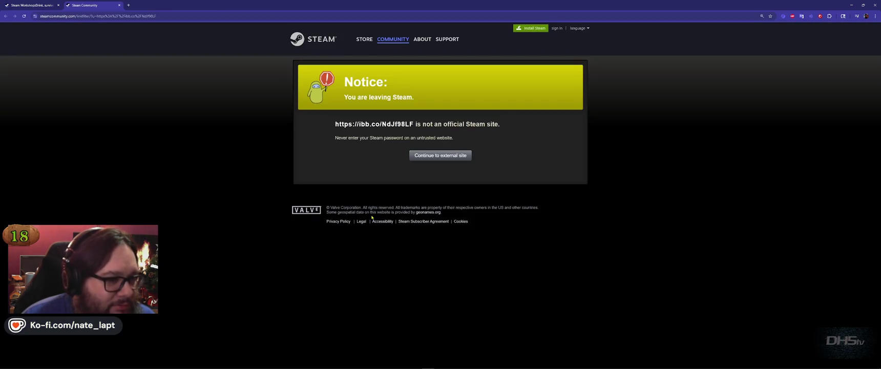
Step: Continue to imgbb, zoom in and out on the 'Hammered' BAC HUD screenshot, then close its tab
left_click(441, 155)
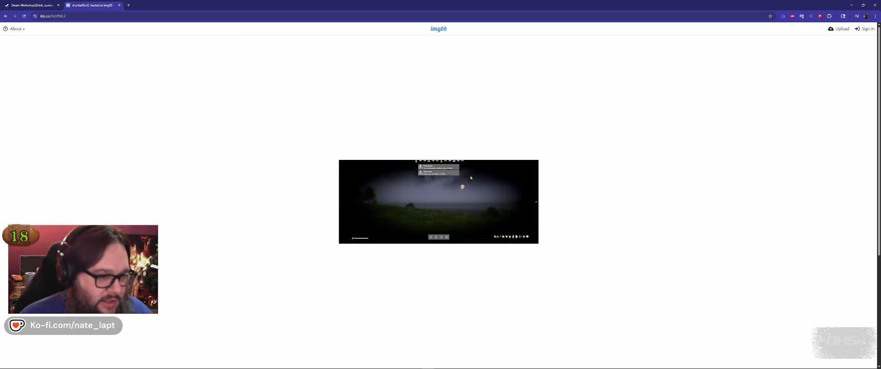
scroll(471, 178, "up", 7, "ctrl")
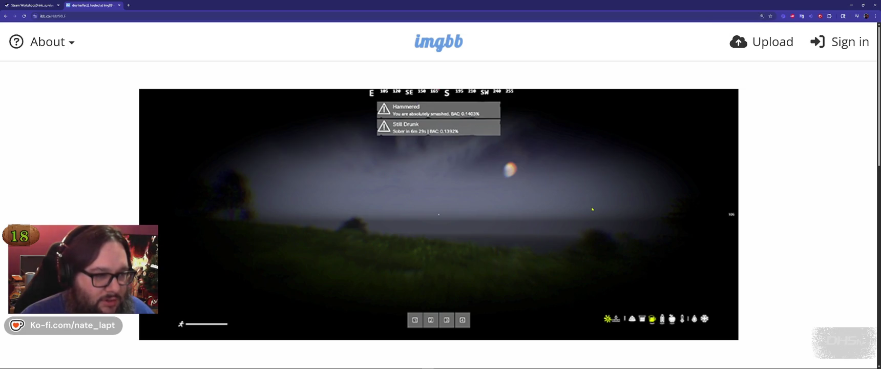
scroll(592, 209, "down", 7, "ctrl")
key("ctrl+w")
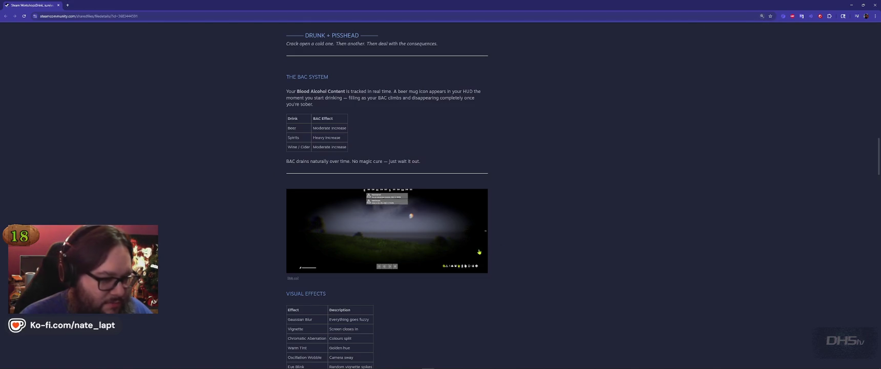
Step: Scroll the Workshop description through Skills to the Nature's Calling HUD icons and Relieving Yourself tables
scroll(479, 253, "down", 3)
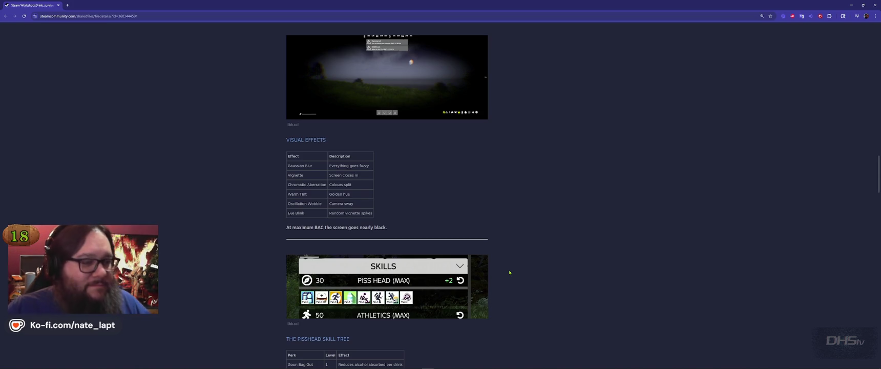
scroll(510, 272, "down", 10)
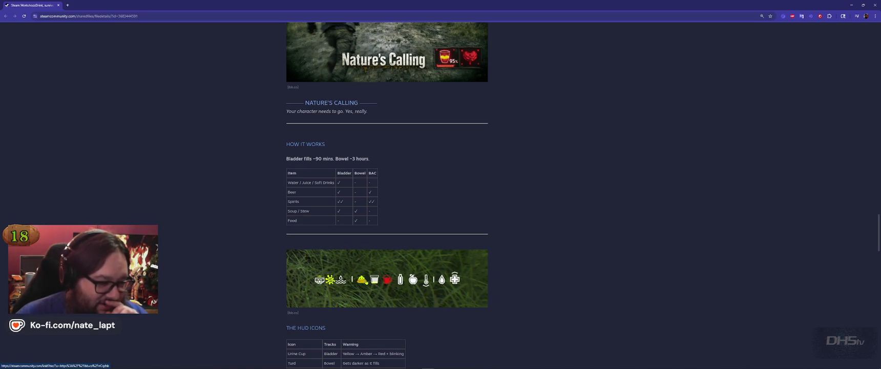
scroll(372, 281, "down", 2)
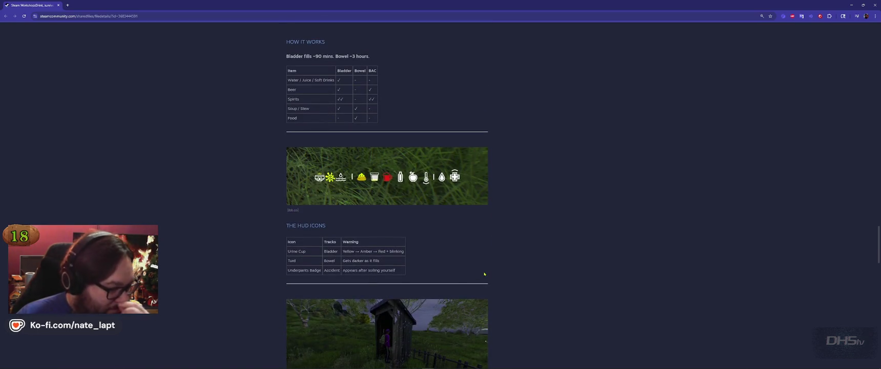
scroll(484, 274, "down", 2)
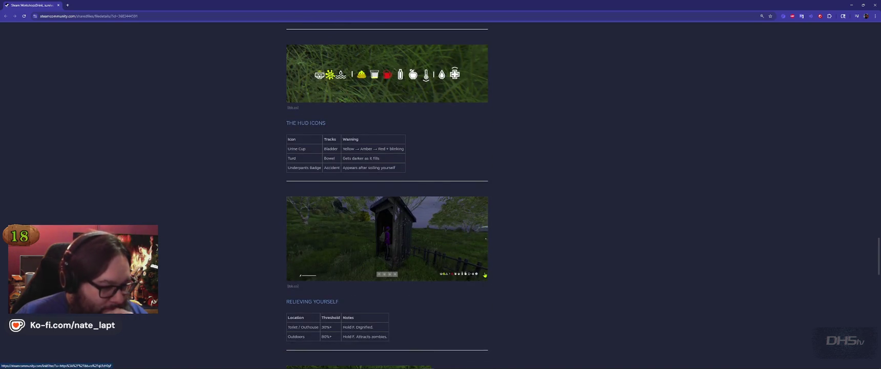